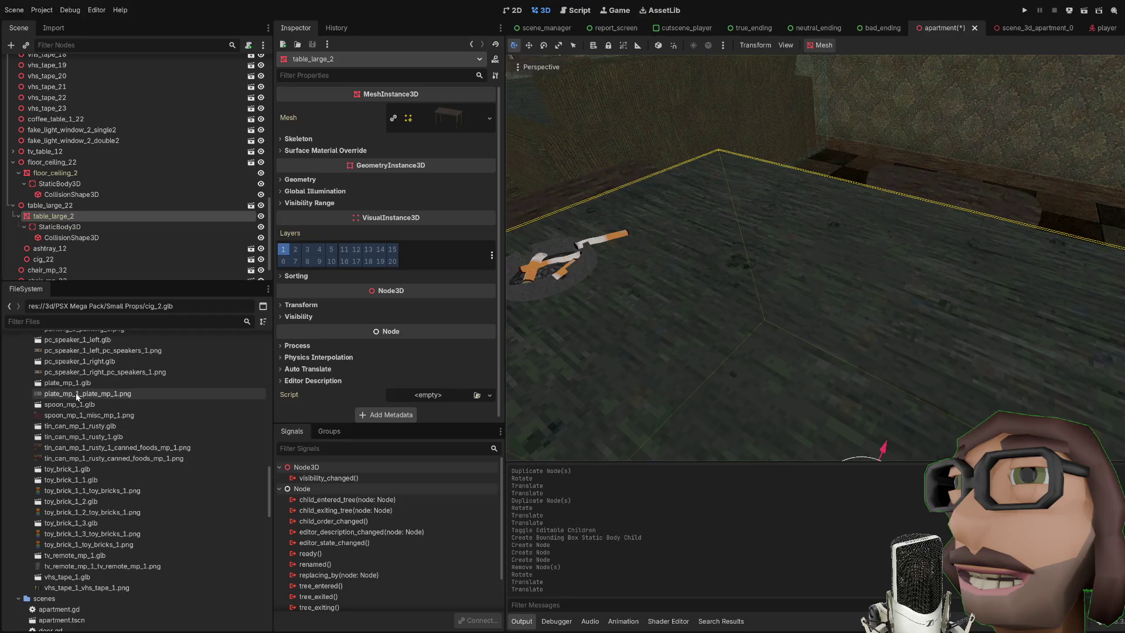
Place two tin_can_mp_1_rusty.glb cans snapped onto the large table, then add a plate_mp_1.glb plate
drag(77, 427, 765, 247)
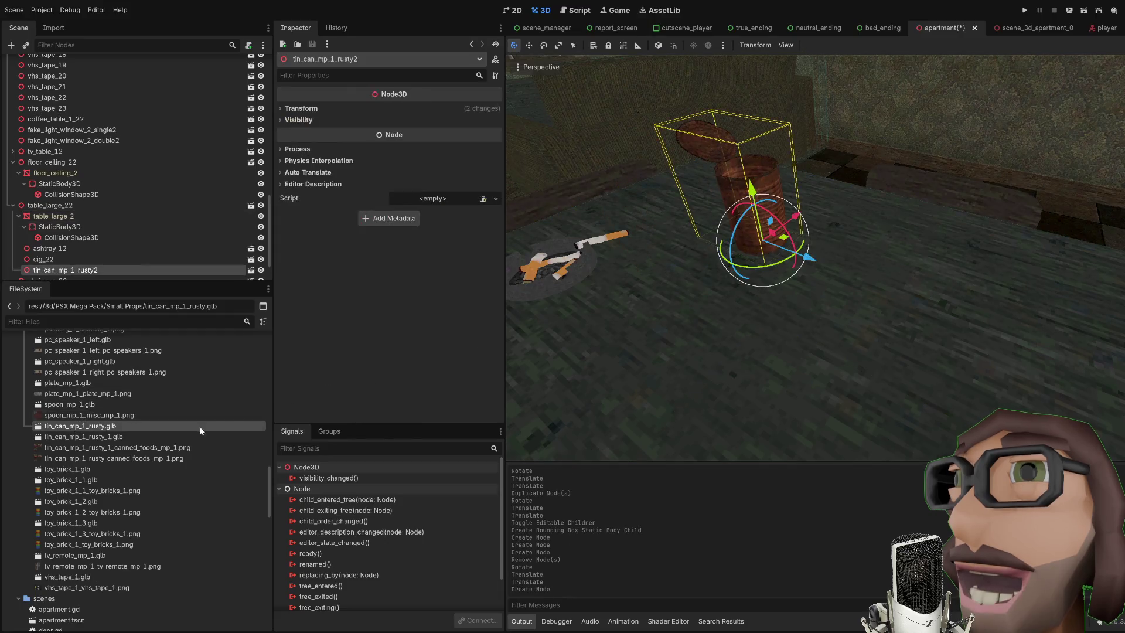
mouse_move(97, 429)
mouse_down()
mouse_move(750, 280)
mouse_move(779, 309)
mouse_move(756, 320)
mouse_move(762, 331)
mouse_move(760, 312)
mouse_move(796, 253)
mouse_move(899, 261)
mouse_move(937, 312)
mouse_up()
key(Page_Down)
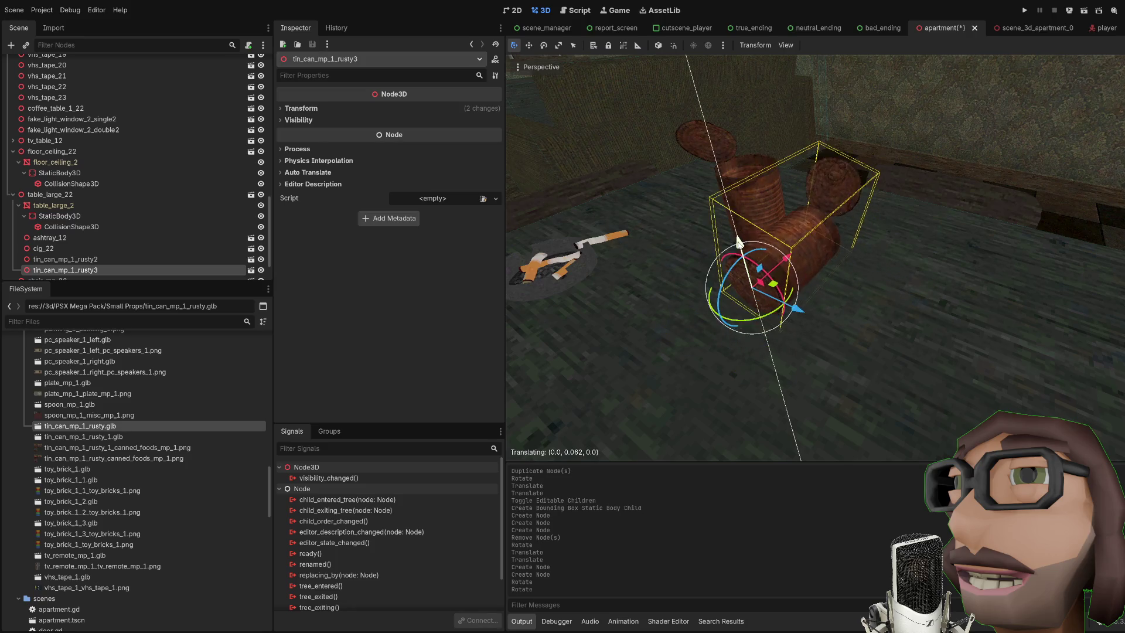
key(f)
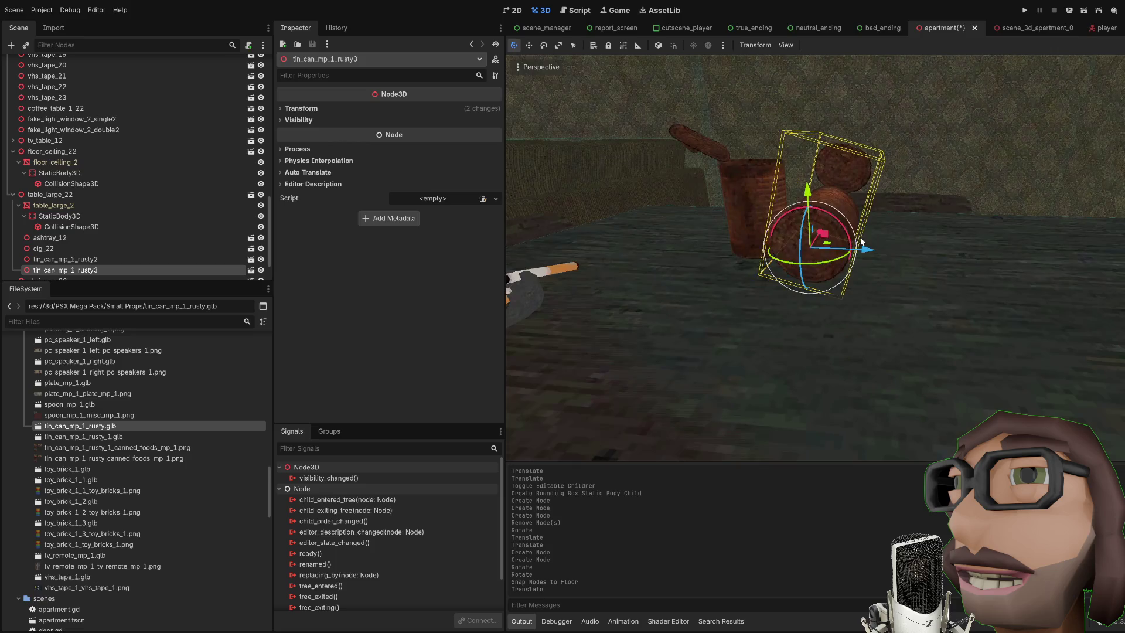
scroll(797, 383, down, 5)
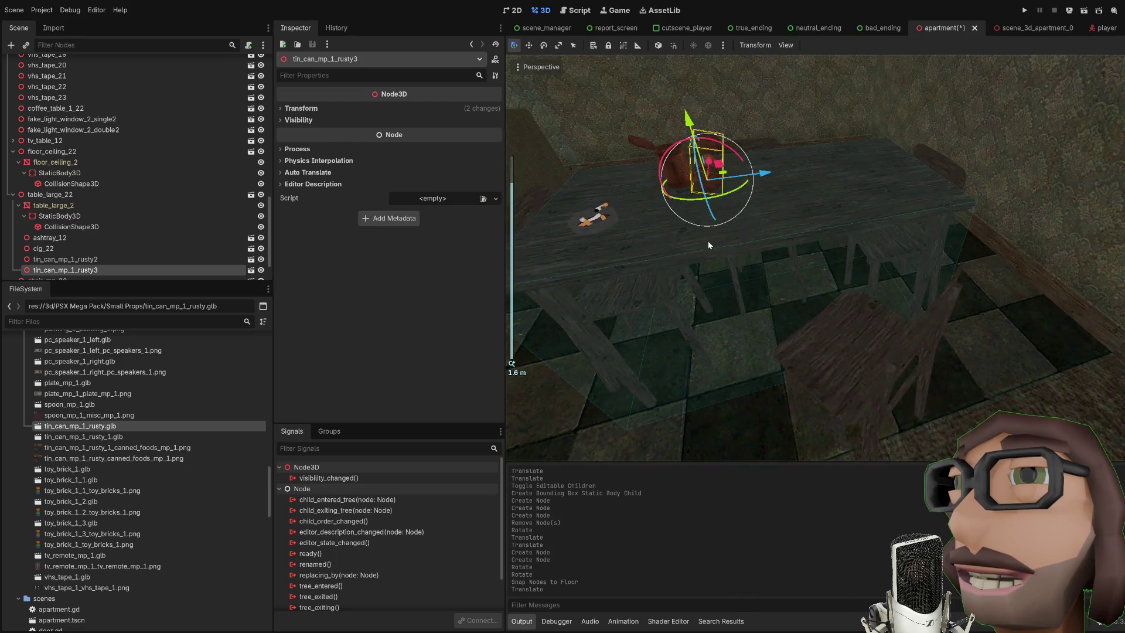
mouse_move(708, 245)
mouse_down()
mouse_move(721, 211)
mouse_move(680, 196)
mouse_up()
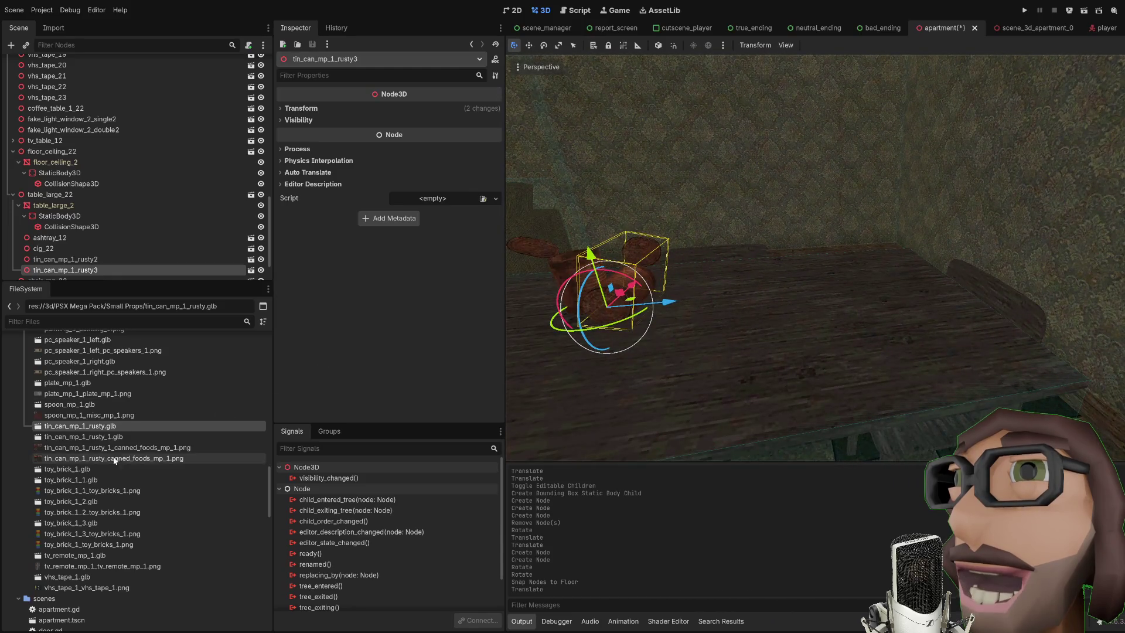
mouse_move(63, 385)
mouse_down()
mouse_move(816, 268)
mouse_move(872, 271)
mouse_up()
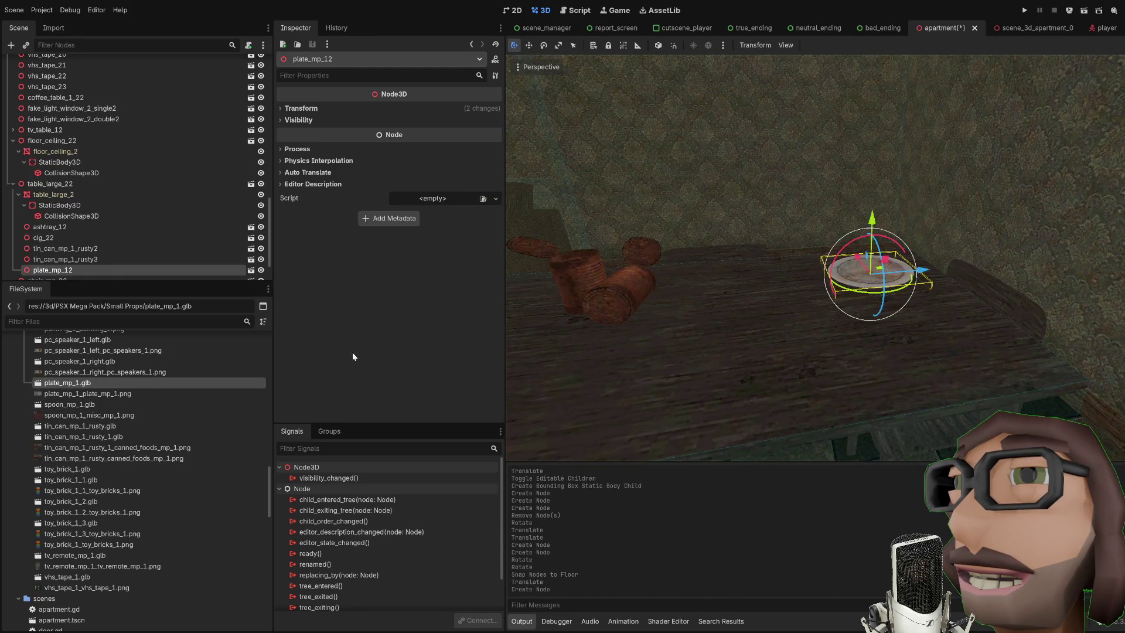
Add a second plate_mp_1.glb plate and stack it on top of the first
mouse_move(91, 385)
mouse_down()
mouse_move(678, 357)
mouse_move(855, 265)
mouse_up()
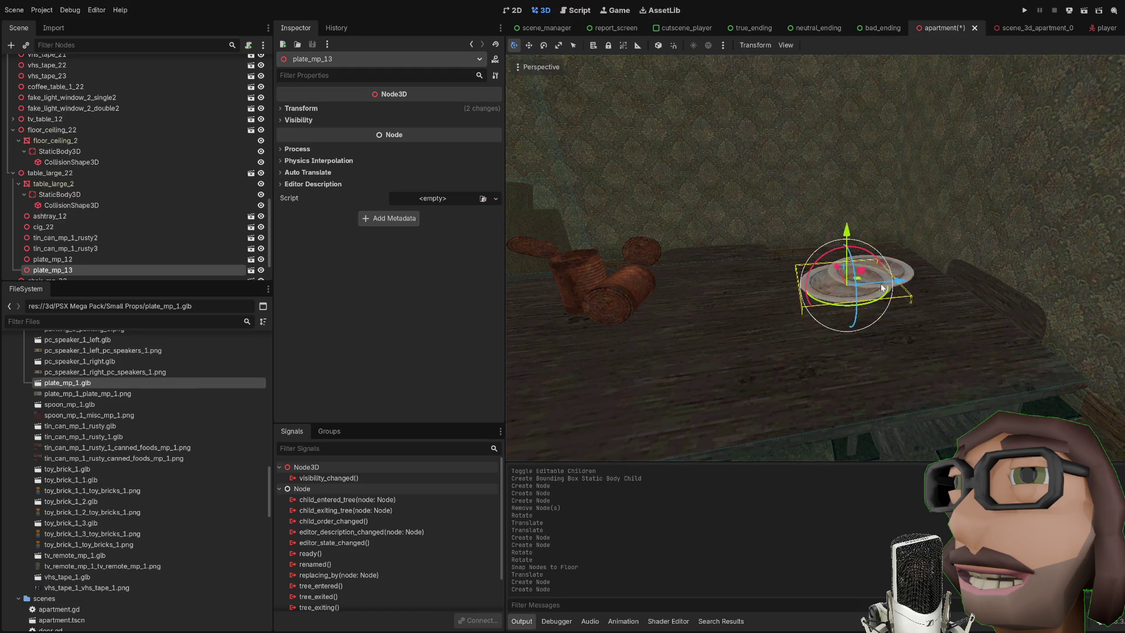
scroll(911, 284, up, 3)
mouse_move(771, 262)
mouse_down()
mouse_move(766, 233)
mouse_move(762, 271)
mouse_move(790, 232)
mouse_move(798, 167)
mouse_move(780, 155)
mouse_up()
drag(780, 155, 875, 256)
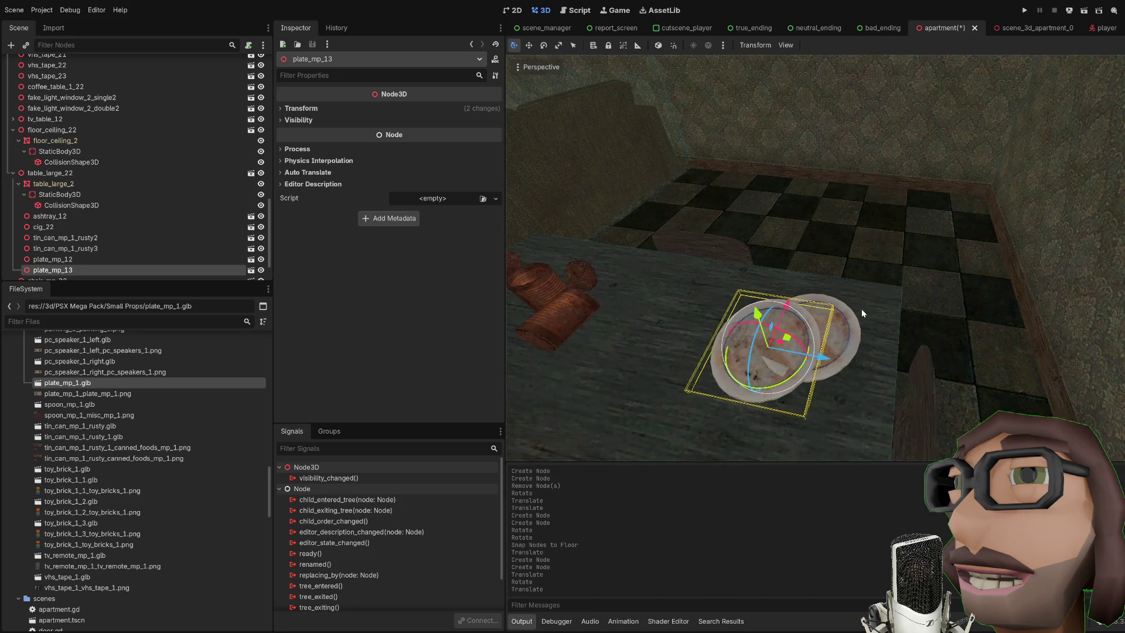
Add two spoon_mp_1.glb spoons onto the table beside the tin cans
mouse_move(87, 415)
mouse_down()
mouse_move(690, 346)
mouse_move(195, 364)
mouse_up()
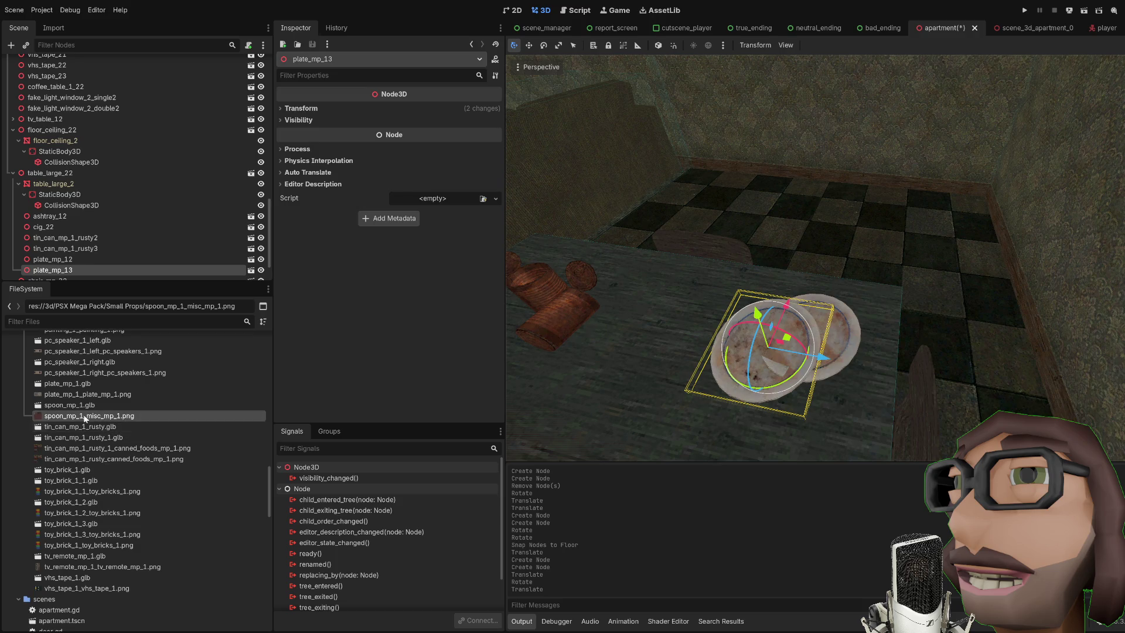
drag(82, 405, 535, 333)
drag(681, 320, 680, 317)
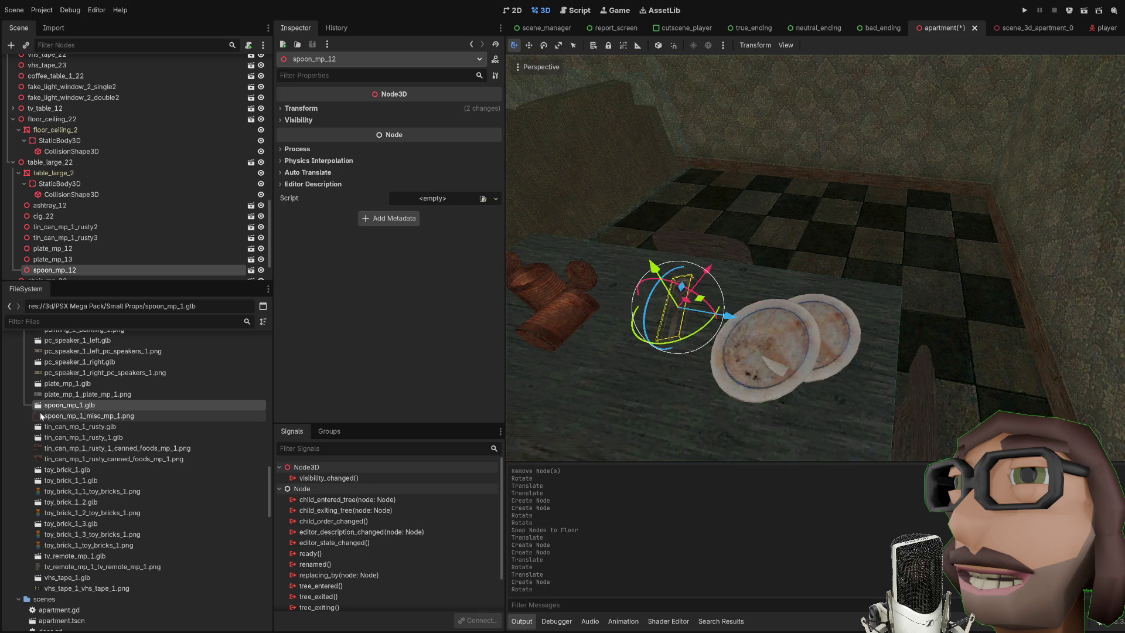
drag(652, 403, 653, 405)
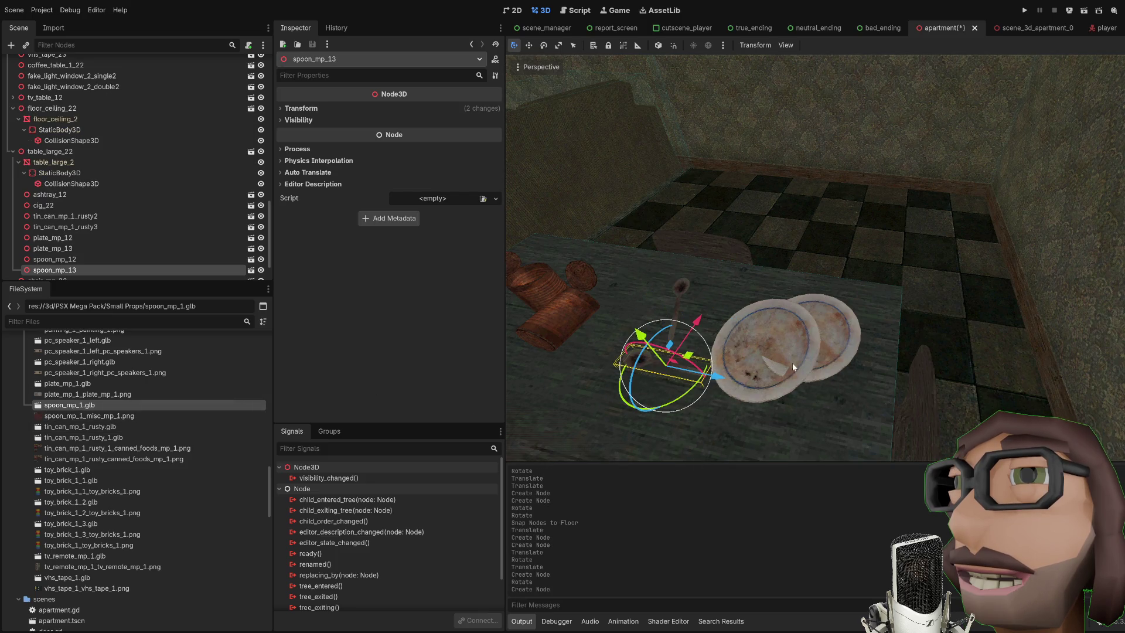
scroll(792, 364, down, 3)
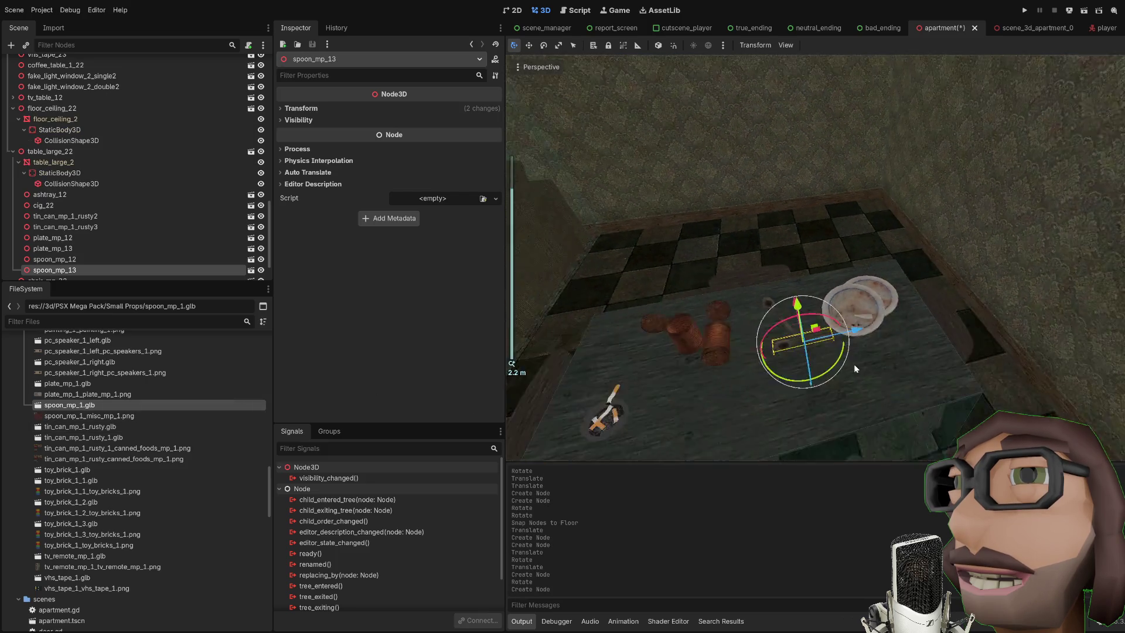
click(880, 391)
Collapse Small Props, browse the Electronics & Misc folder in FileSystem, and focus the Filter Files field
scroll(150, 401, down, 2)
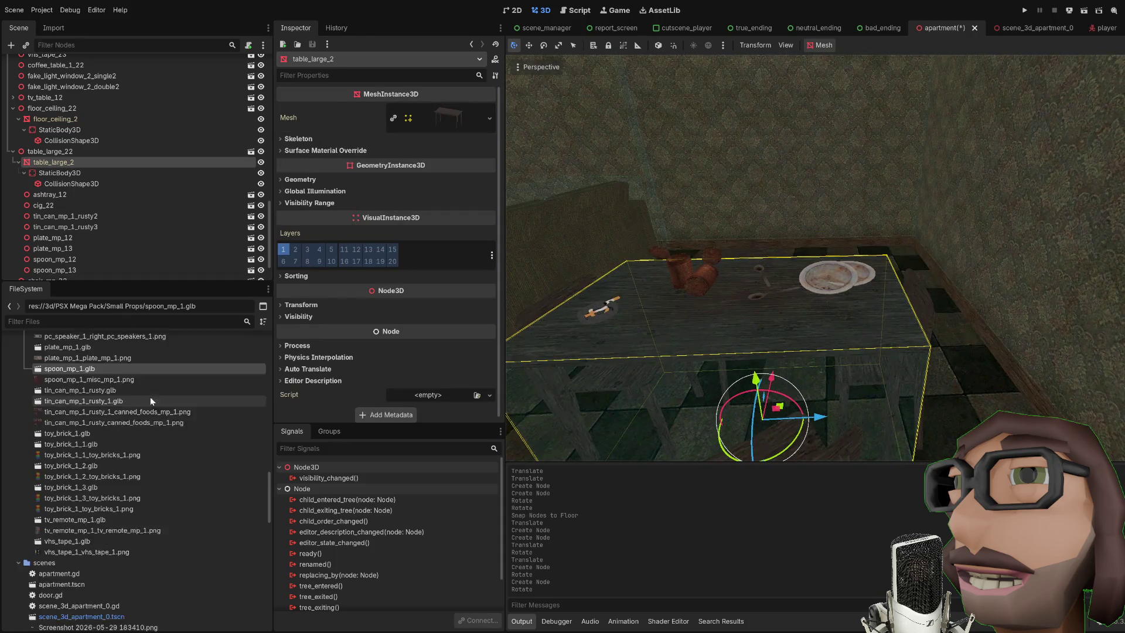
scroll(150, 400, up, 15)
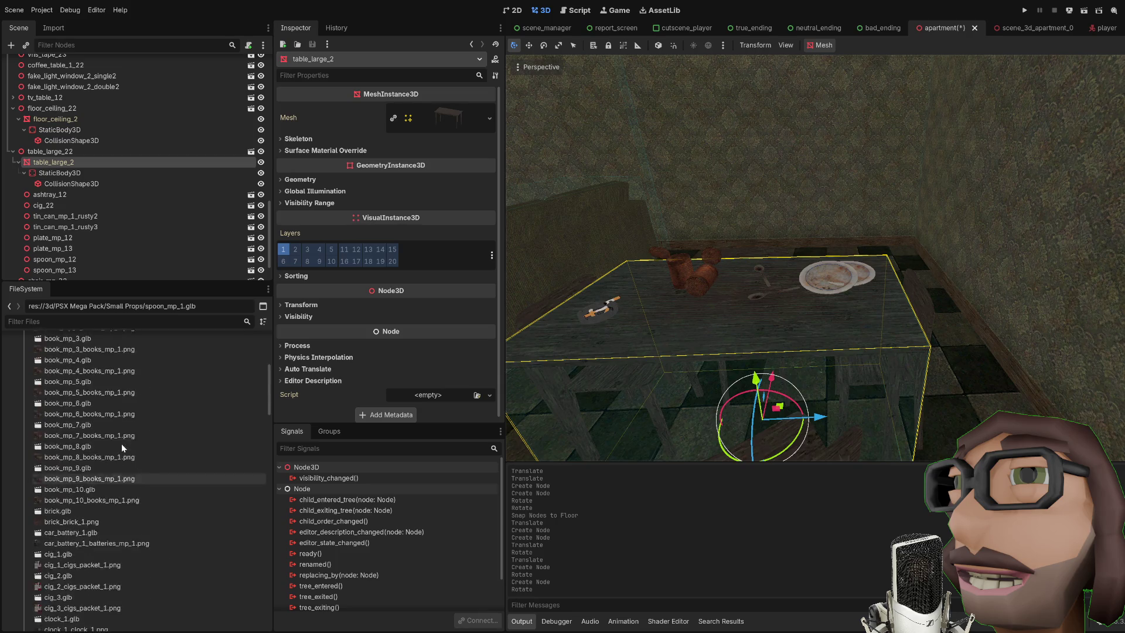
scroll(121, 444, up, 10)
click(24, 460)
click(21, 394)
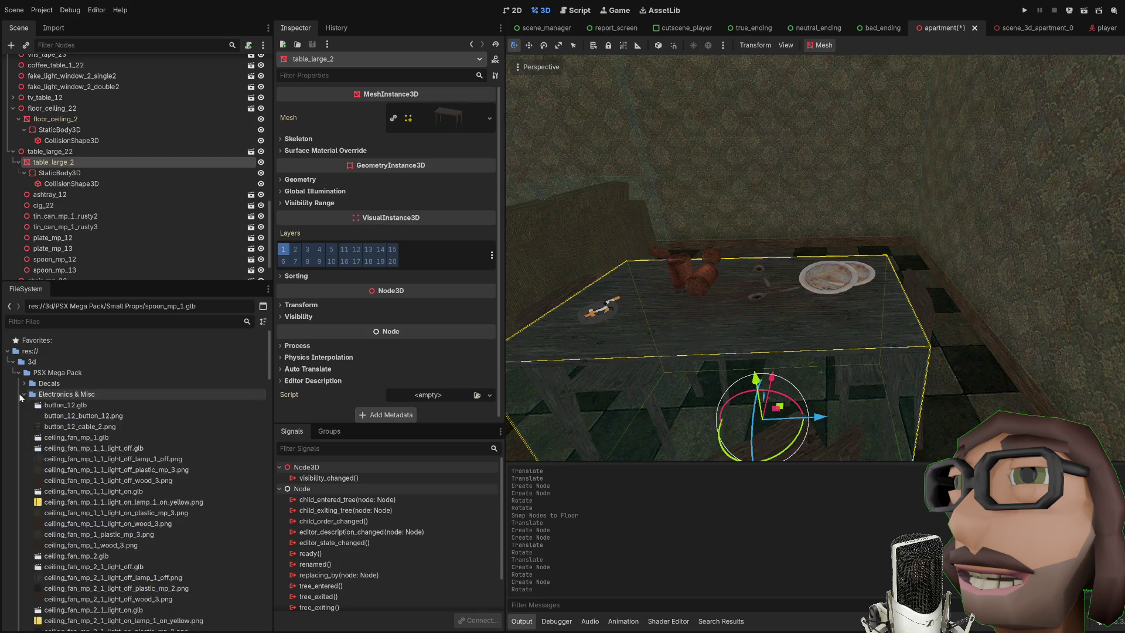
scroll(111, 413, down, 10)
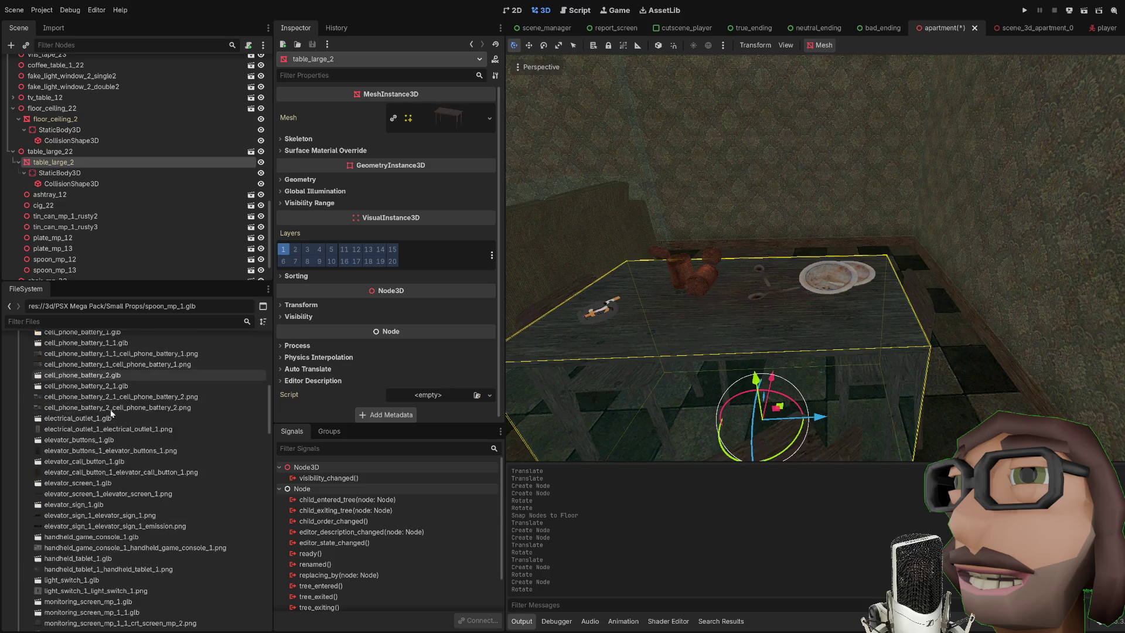
scroll(110, 411, down, 15)
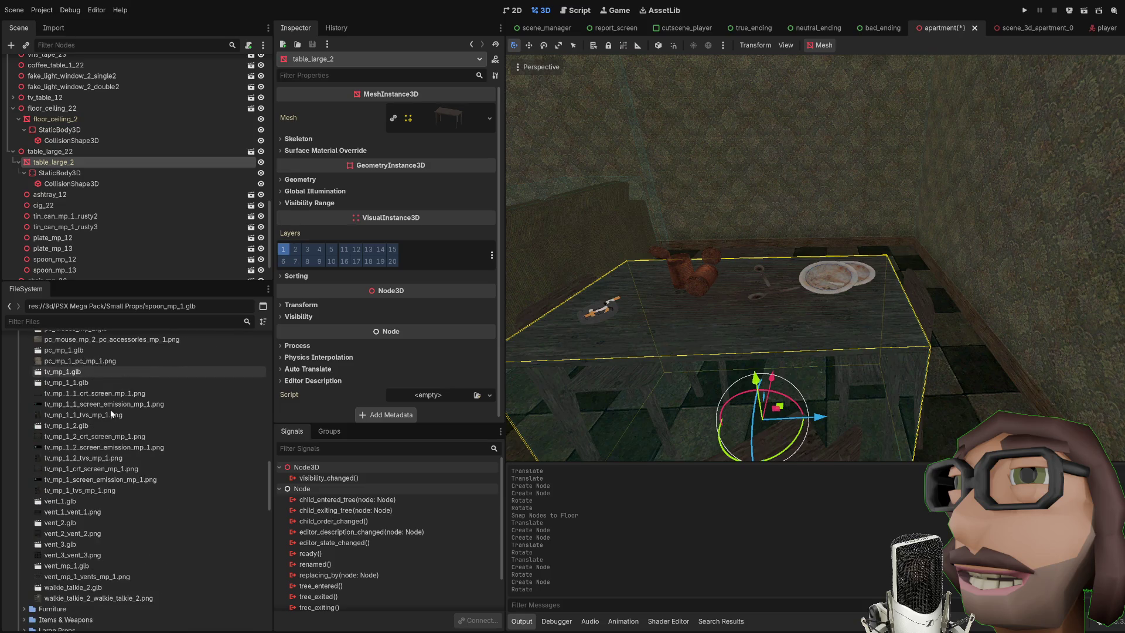
scroll(110, 413, down, 3)
scroll(96, 426, up, 3)
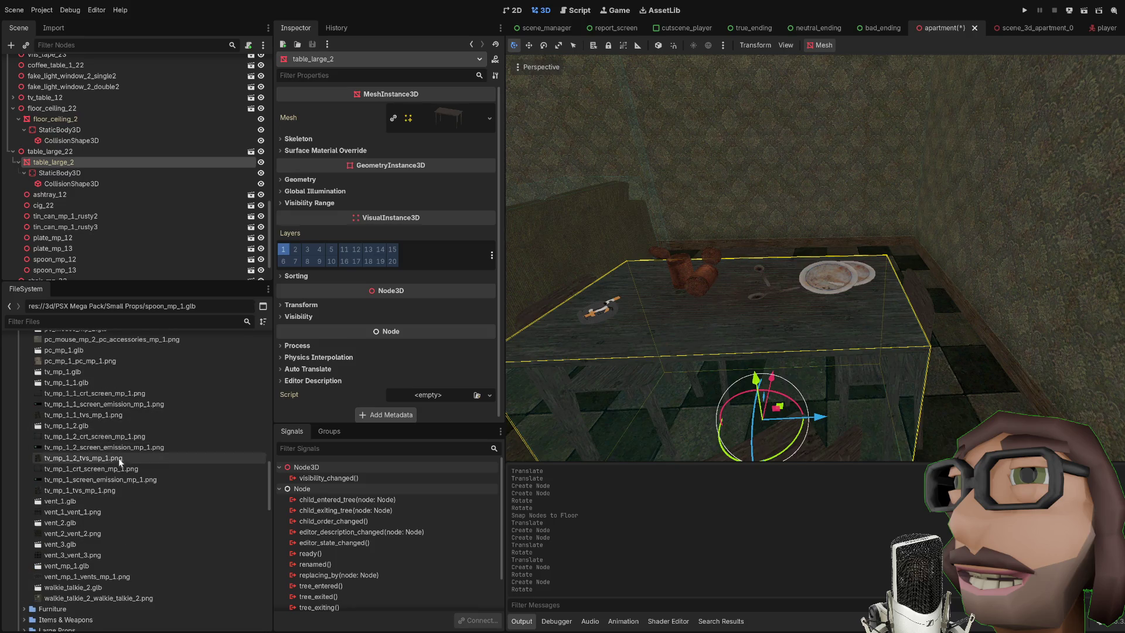
click(155, 320)
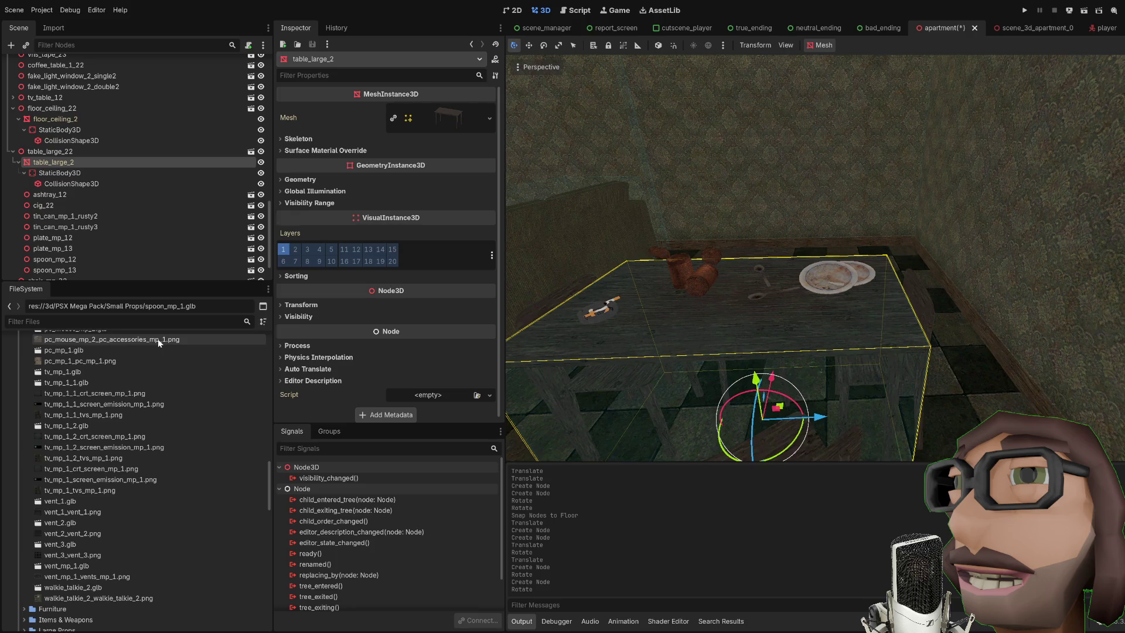
Filter FileSystem for 'remote' and move a tv_remote_mp_1.glb remote above the coffee table
text(remote)
drag(70, 394, 685, 322)
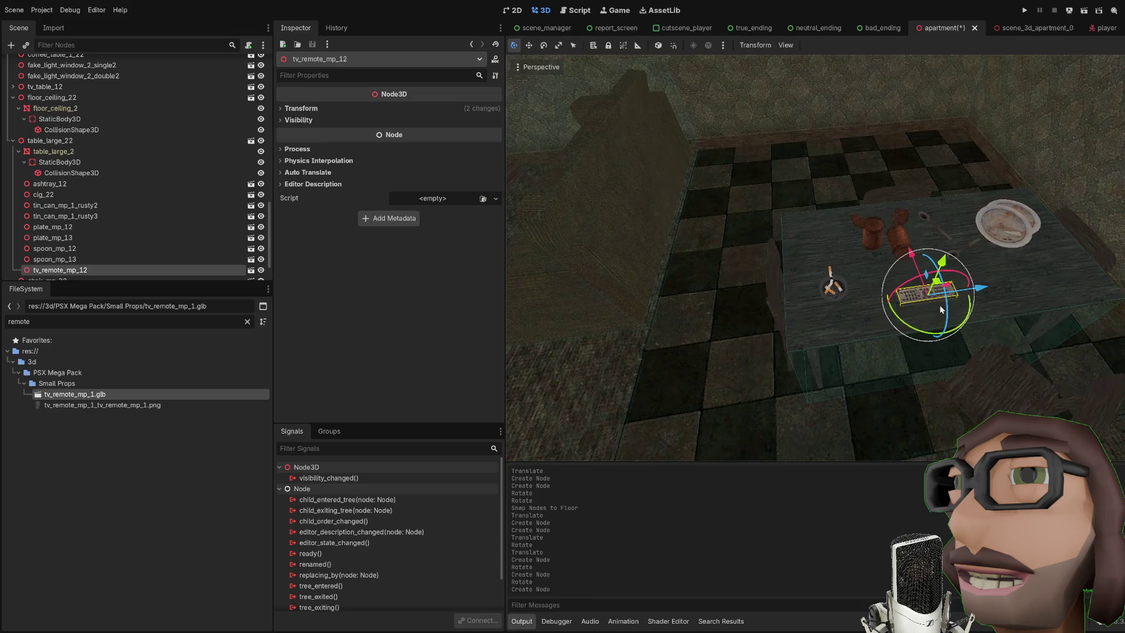
drag(974, 296, 692, 300)
scroll(809, 297, up, 3)
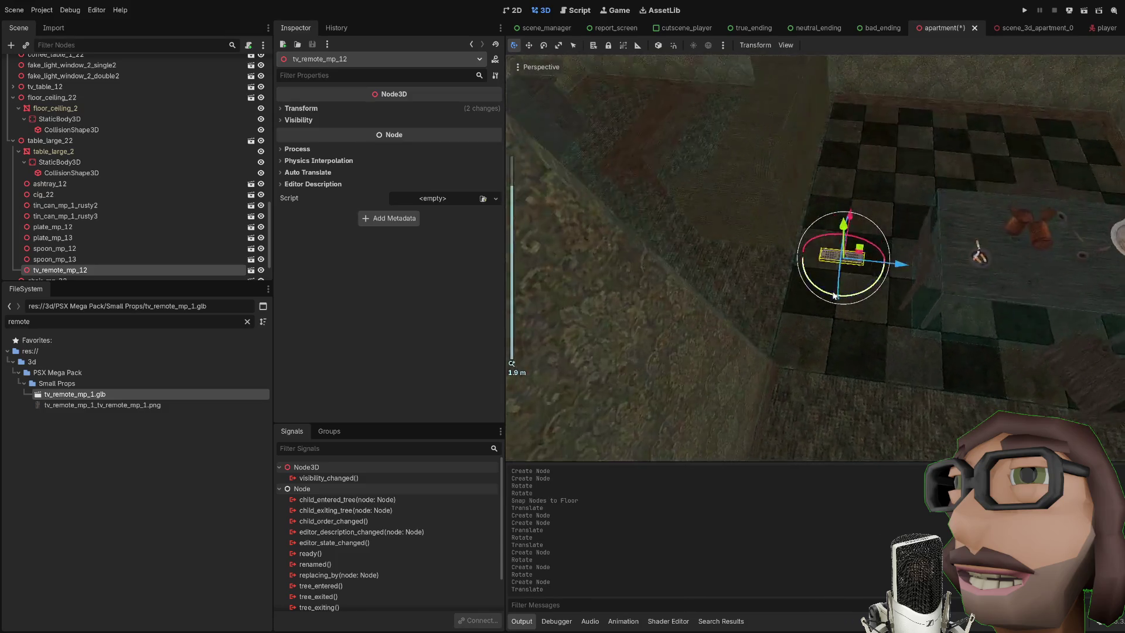
drag(869, 270, 818, 117)
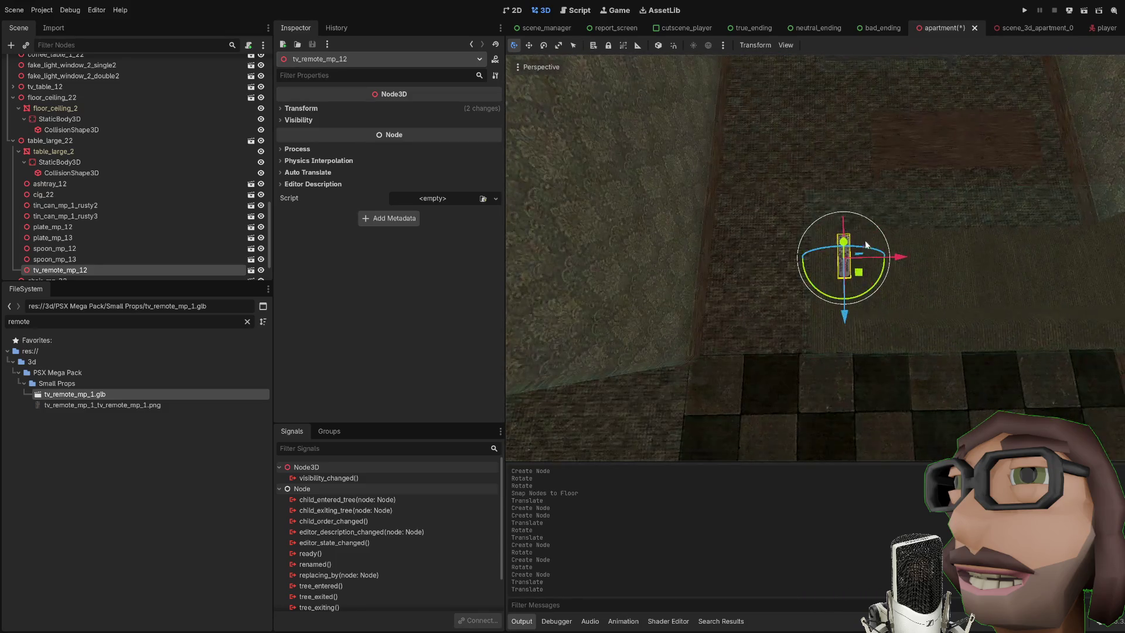
drag(869, 270, 940, 158)
key(f)
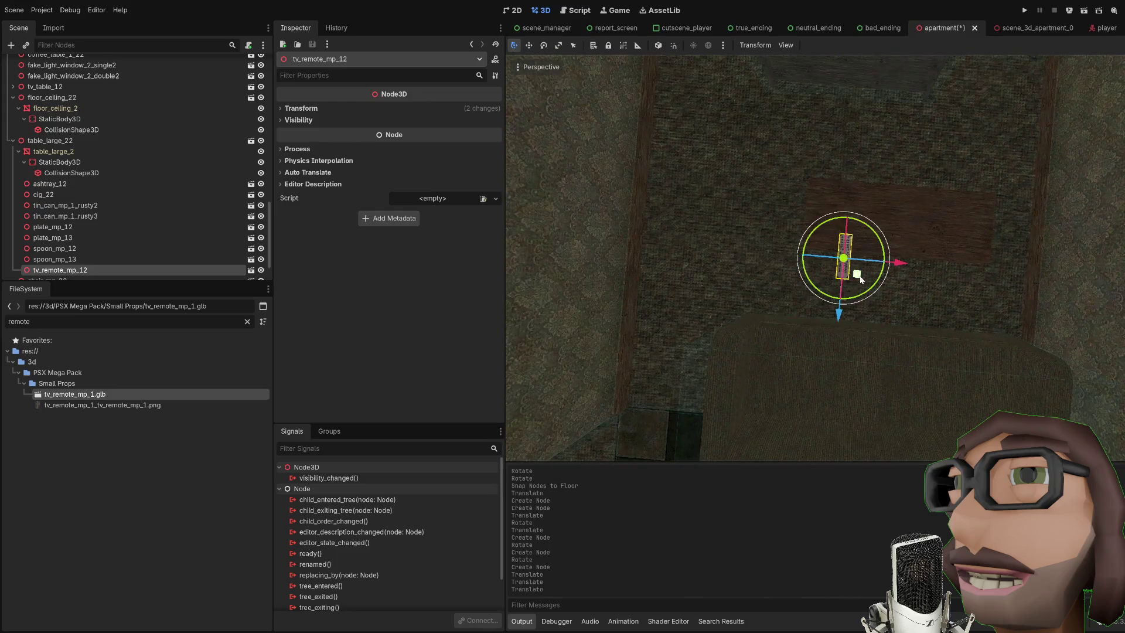
drag(861, 279, 856, 223)
scroll(891, 223, down, 5)
Enable Editable Children on the coffee table and give its mesh a static body
click(931, 299)
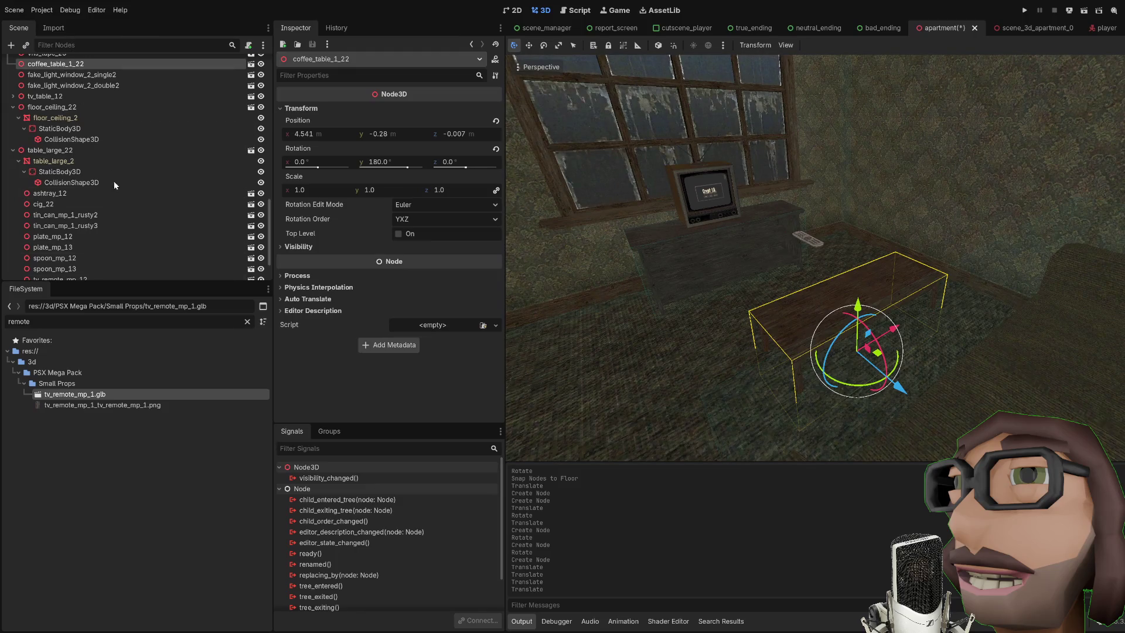
click(175, 162)
click(59, 74)
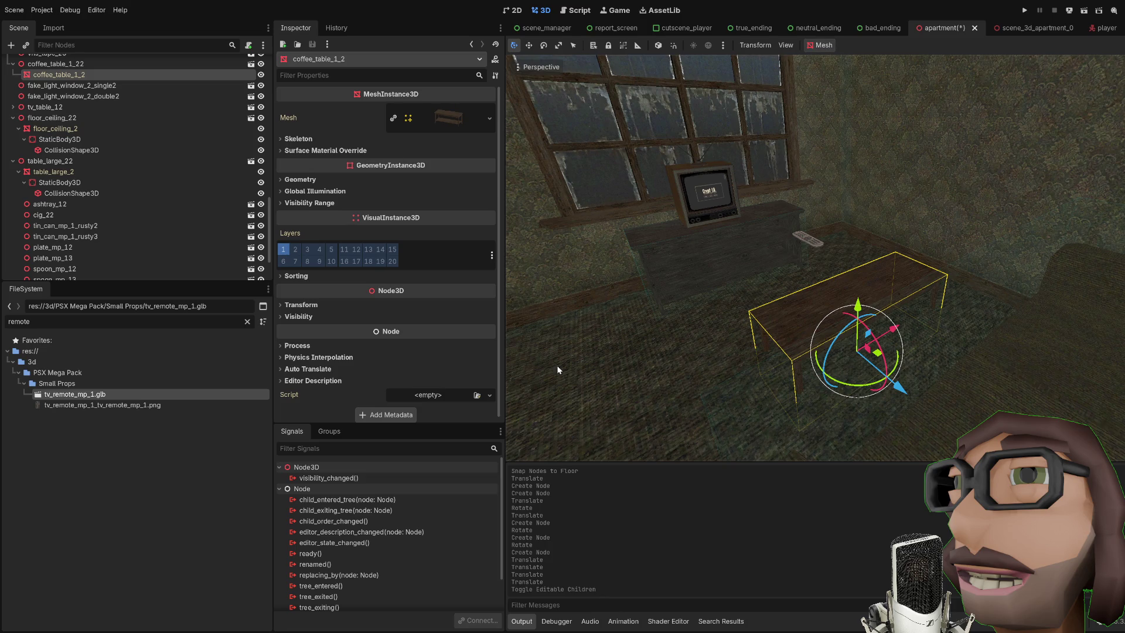
scroll(962, 364, up, 3)
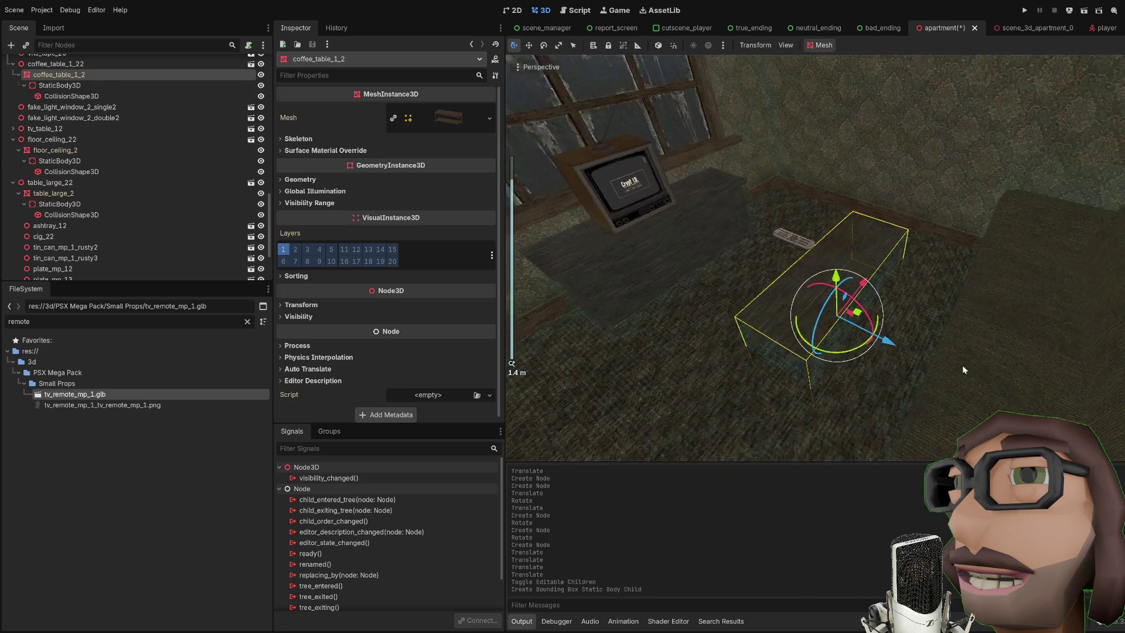
Snap the TV remote onto the coffee table surface and rotate it to lie flat
click(743, 227)
key(f)
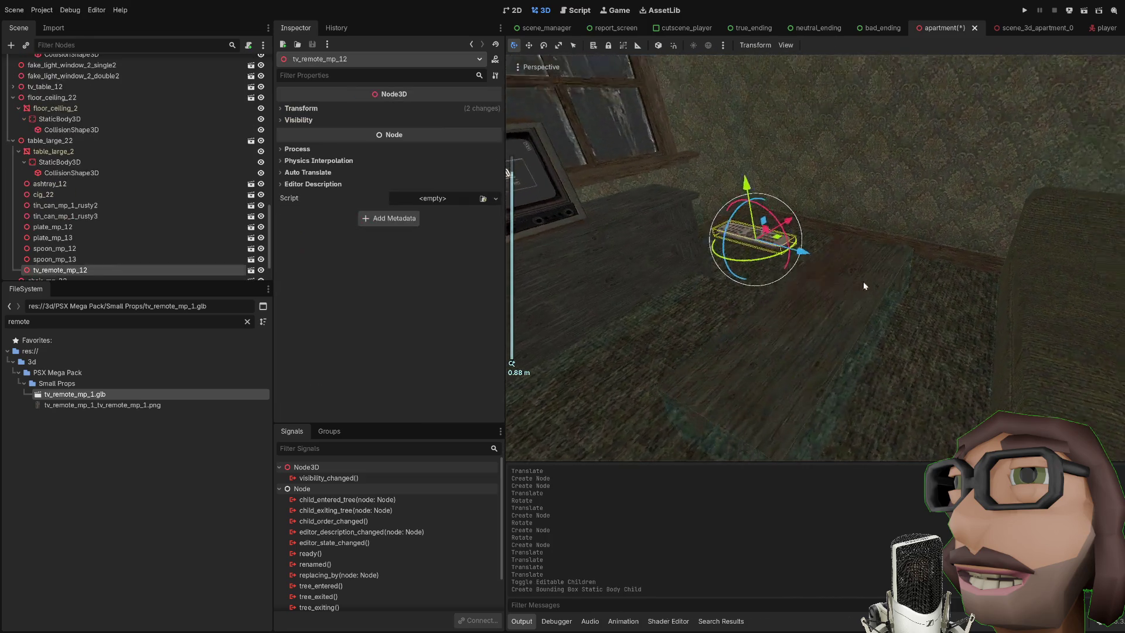
key(Page_Down)
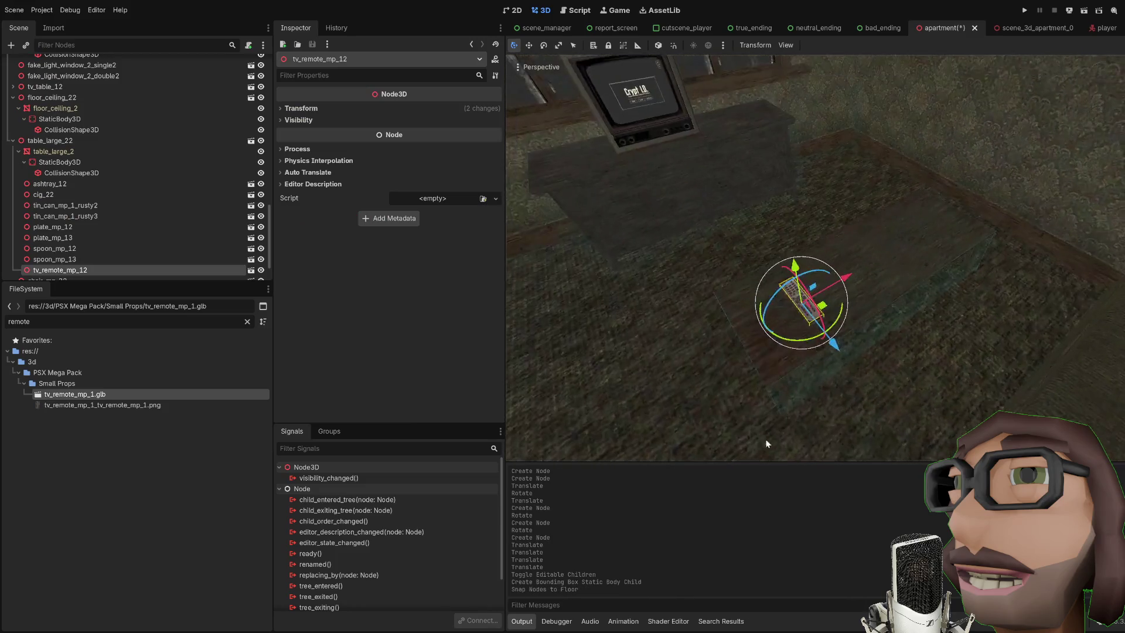
drag(821, 337, 960, 366)
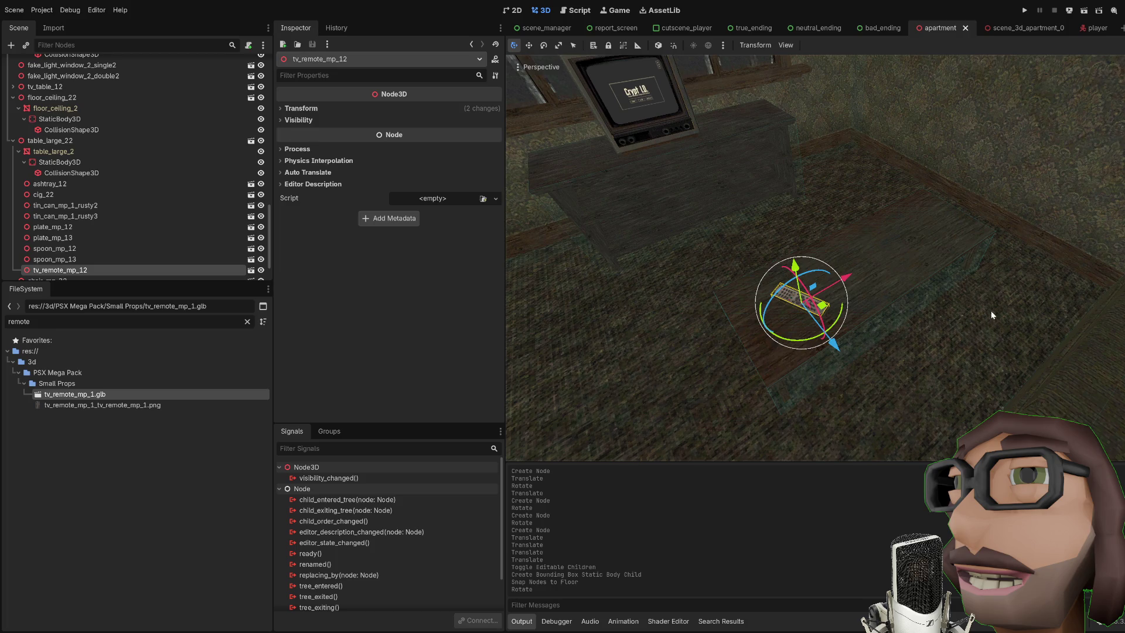
Run the scene with F6 to playtest the dark apartment, then stop it with F8
key(F6)
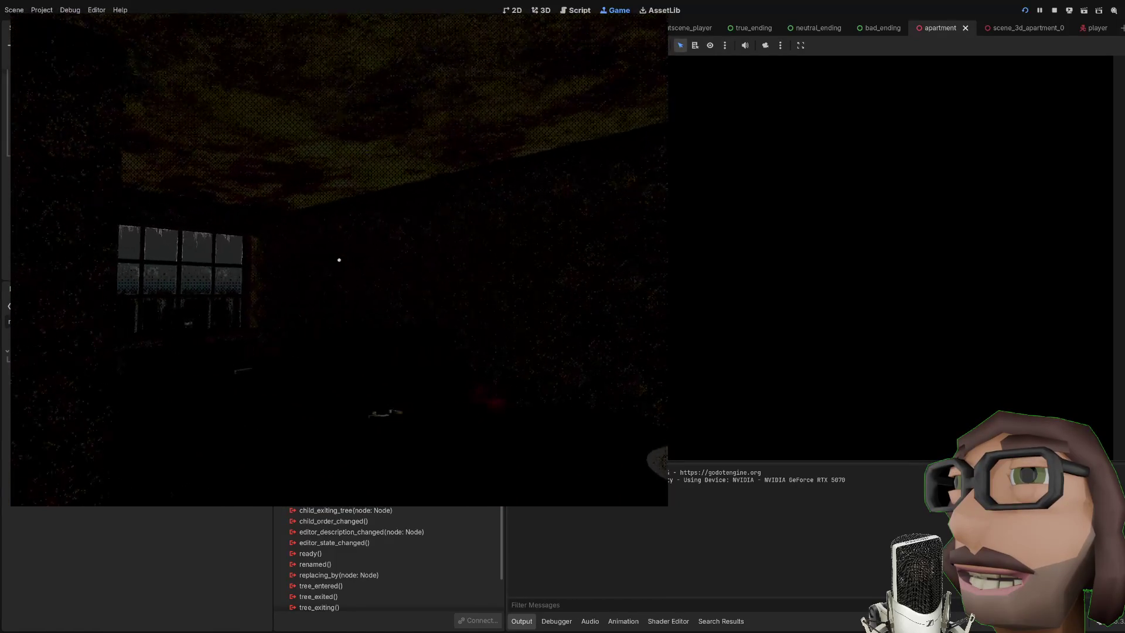
key(F8)
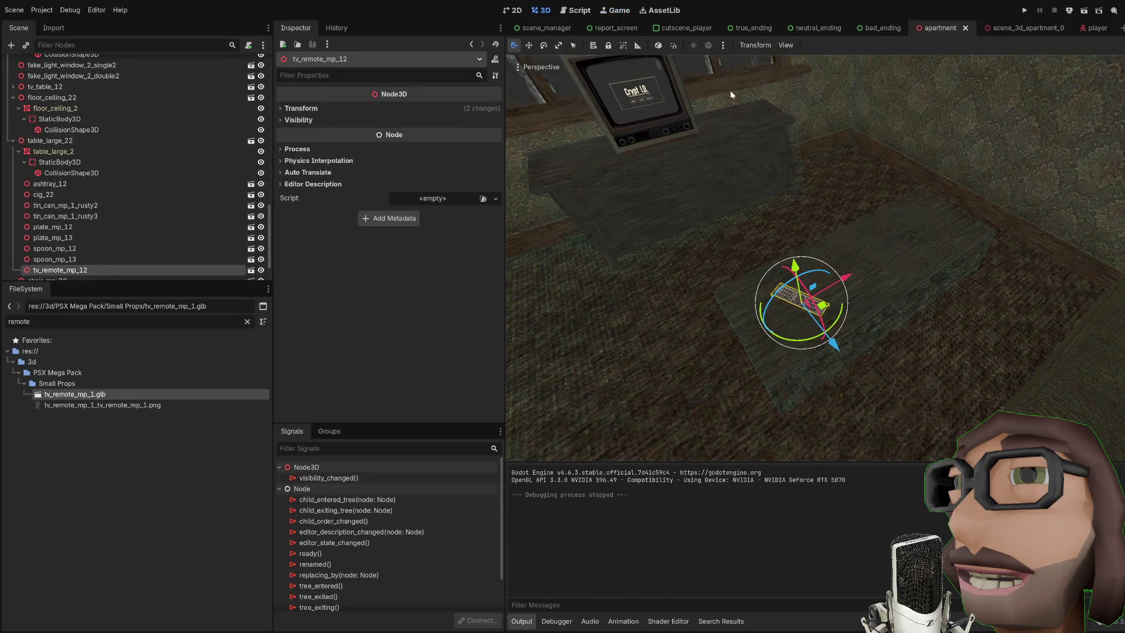
Select several floor_ceiling tiles (32, 33, 34, 36) in the viewport and Scene dock
scroll(750, 209, down, 8)
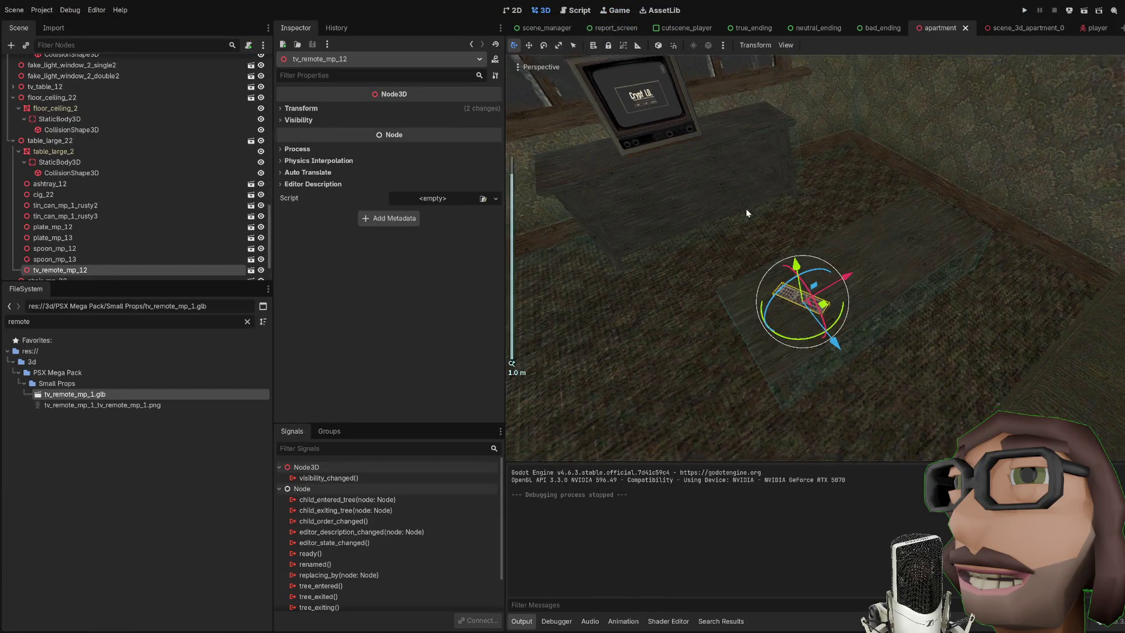
click(683, 244)
shift+click(786, 231)
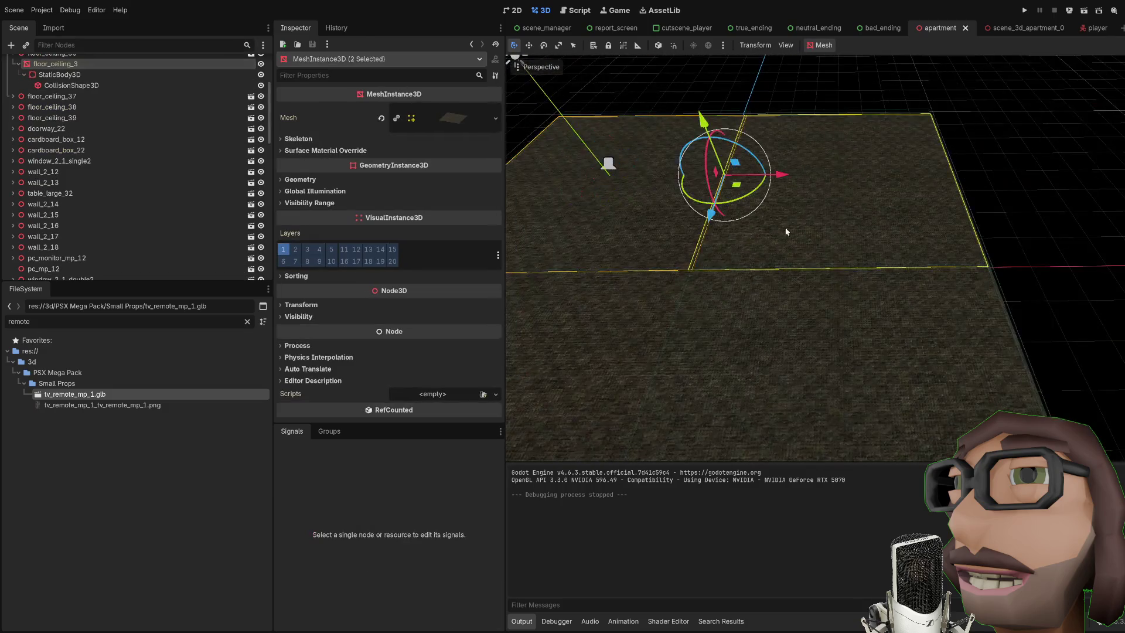
shift+click(633, 325)
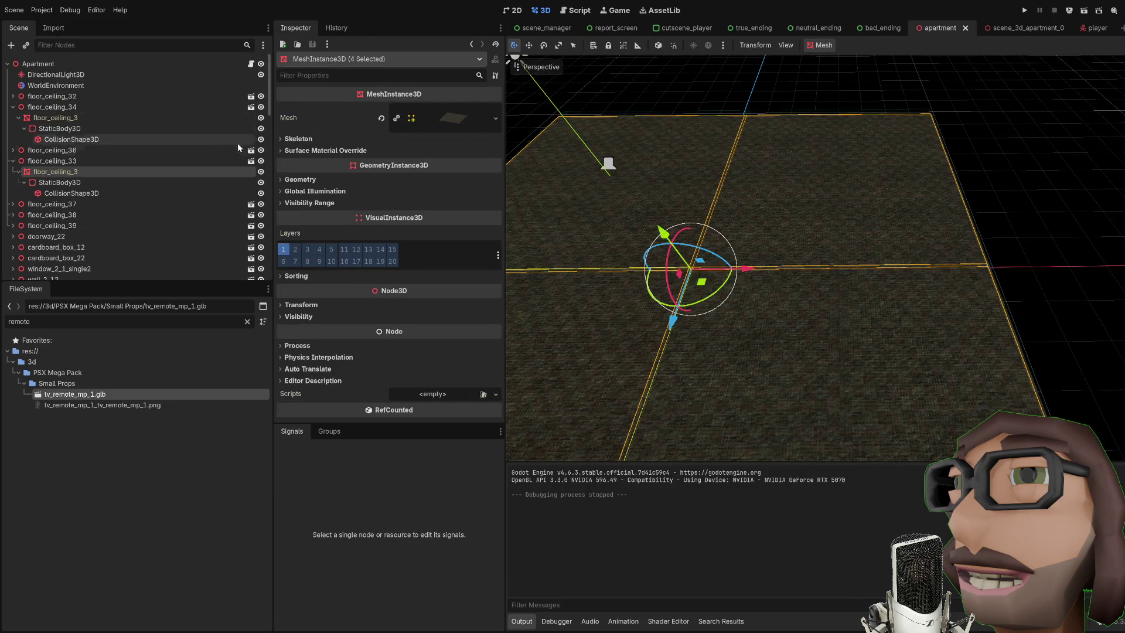
click(83, 148)
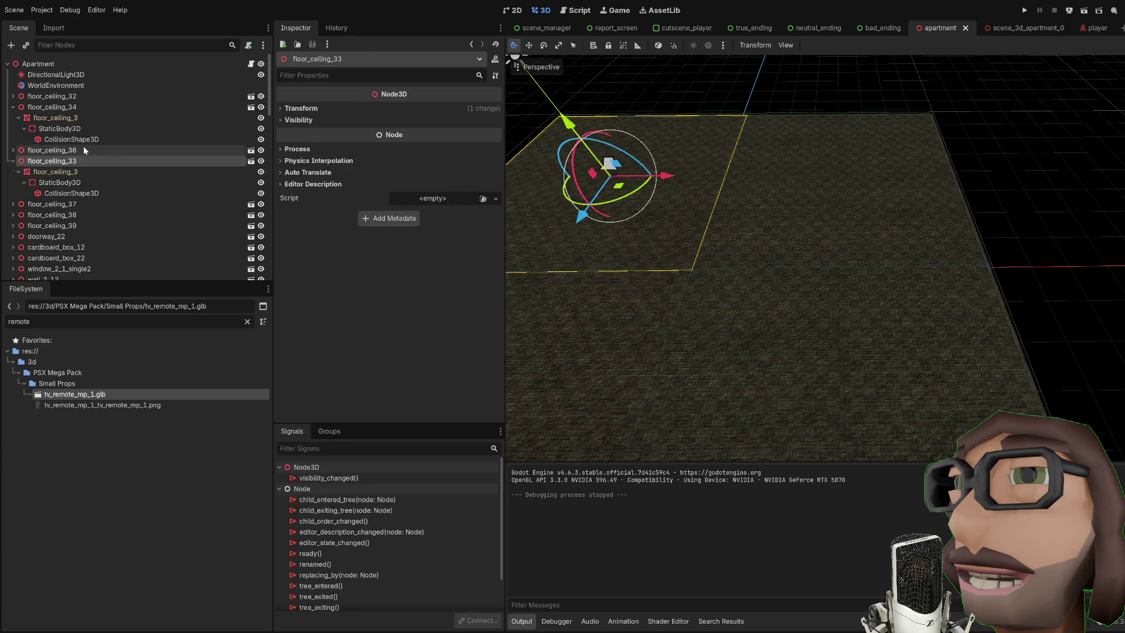
click(13, 107)
click(14, 118)
click(13, 118)
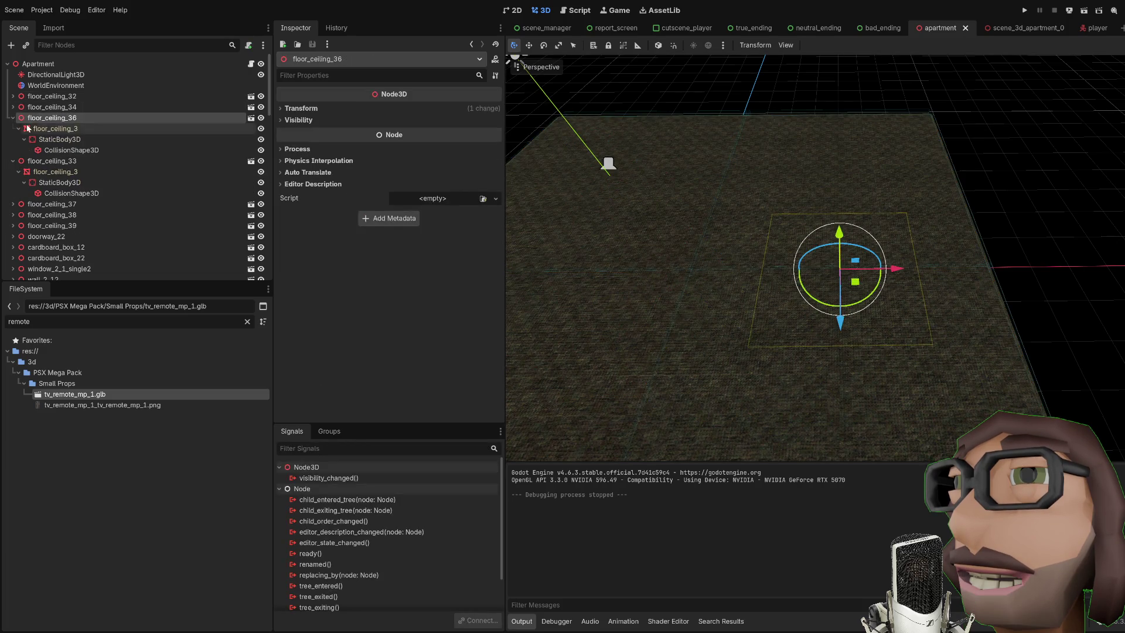
click(12, 128)
click(41, 97)
ctrl+click(47, 107)
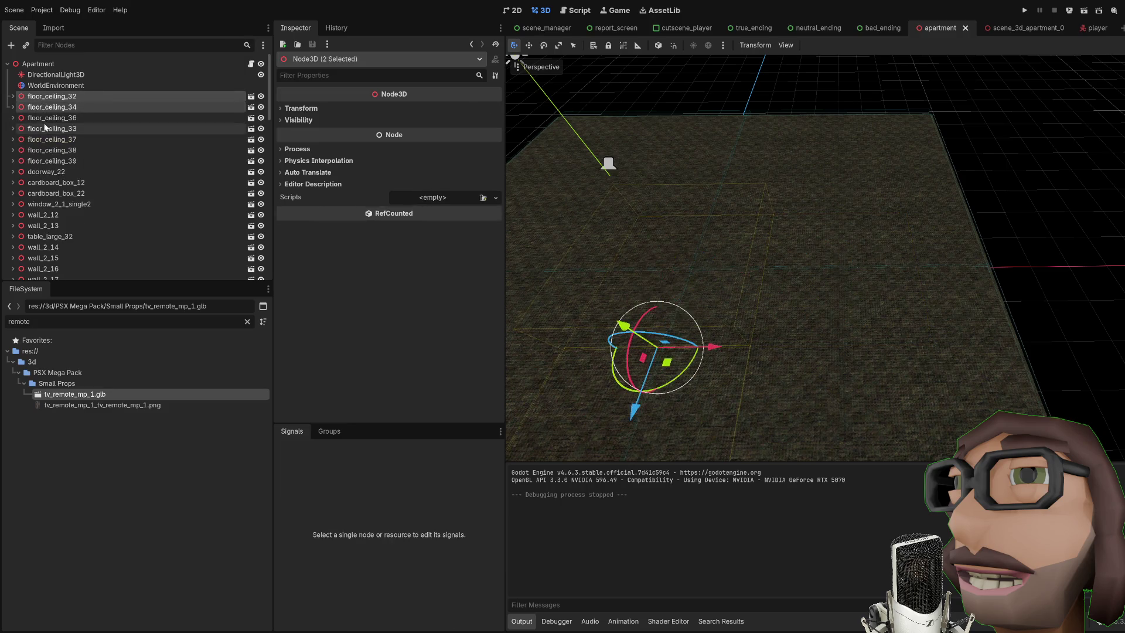
shift+click(47, 129)
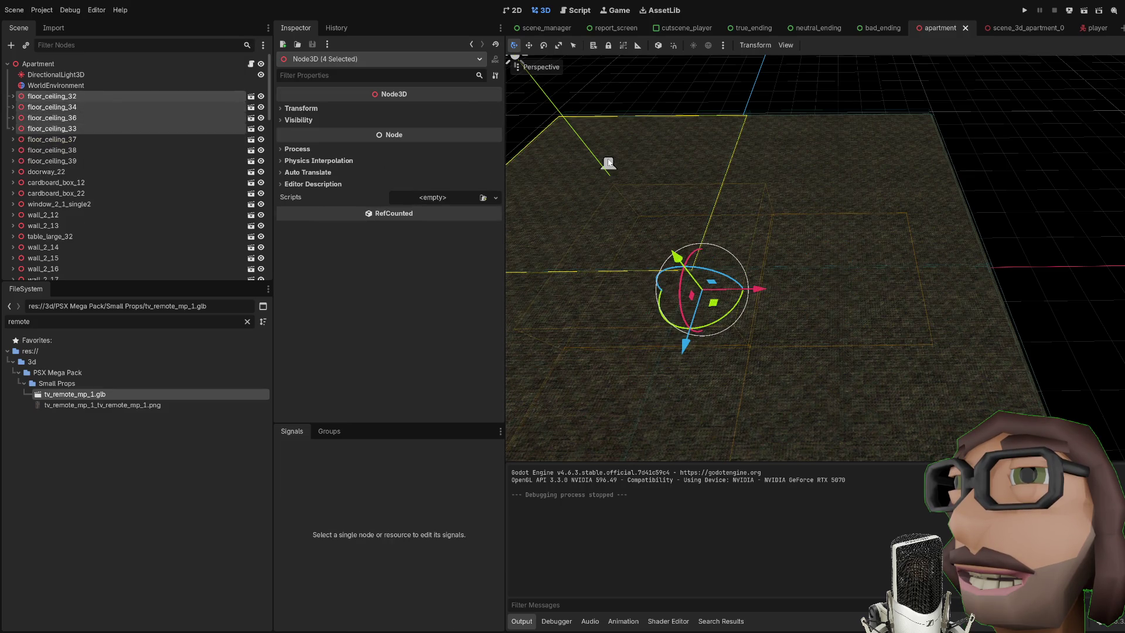
Select the ceiling tile meshes of floor_ceiling_37, 33 and neighbouring tiles in the viewport
click(829, 202)
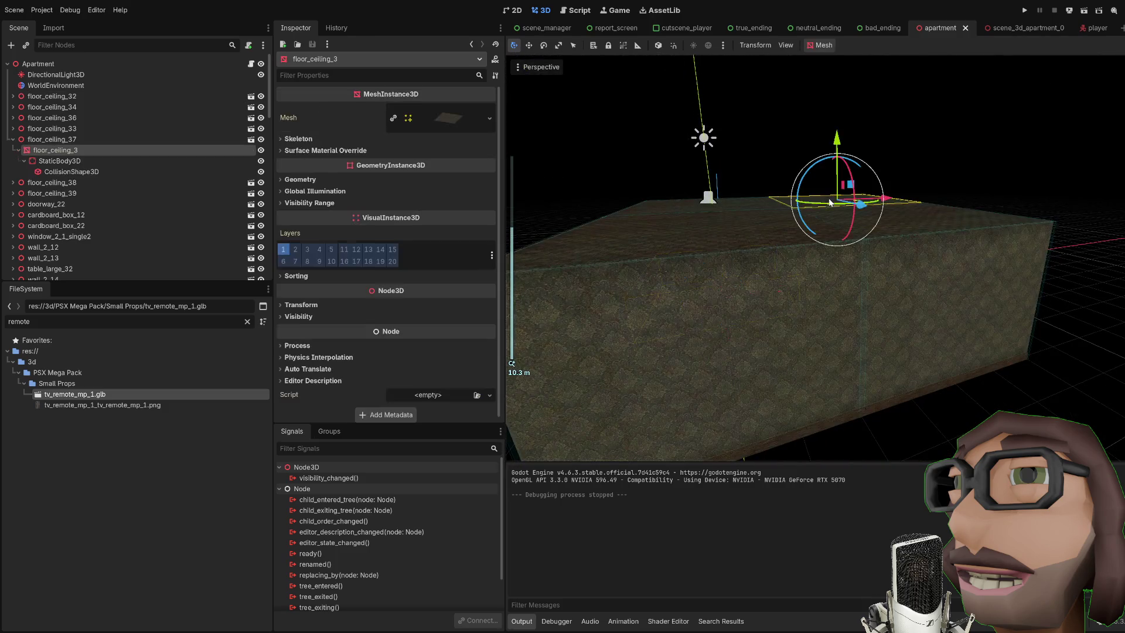
shift+click(740, 228)
shift+click(706, 203)
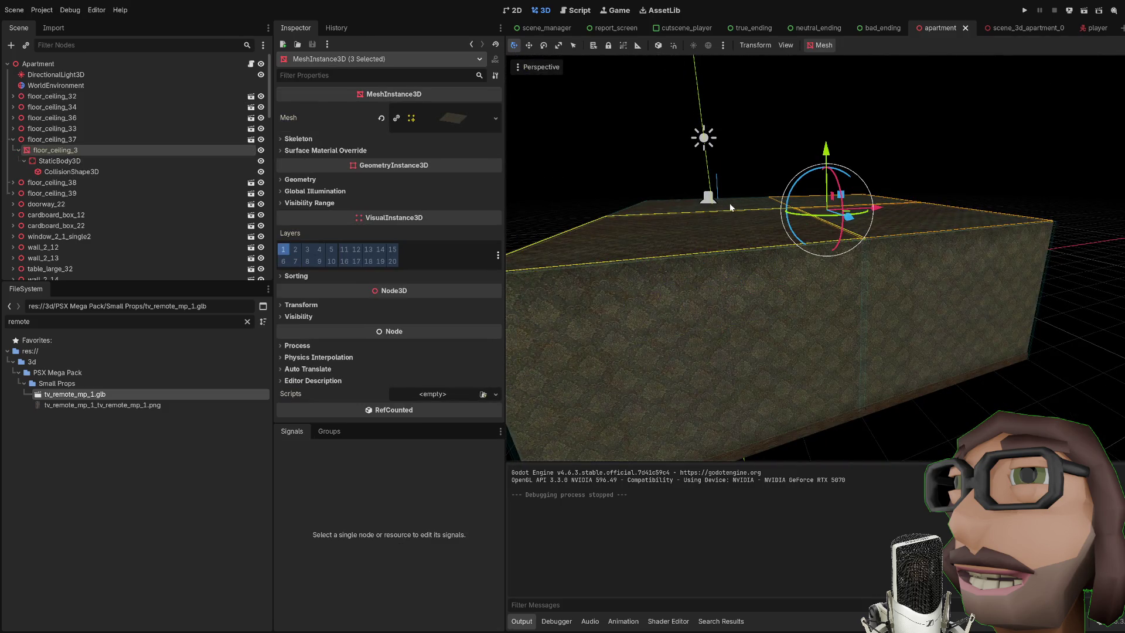
shift+click(731, 206)
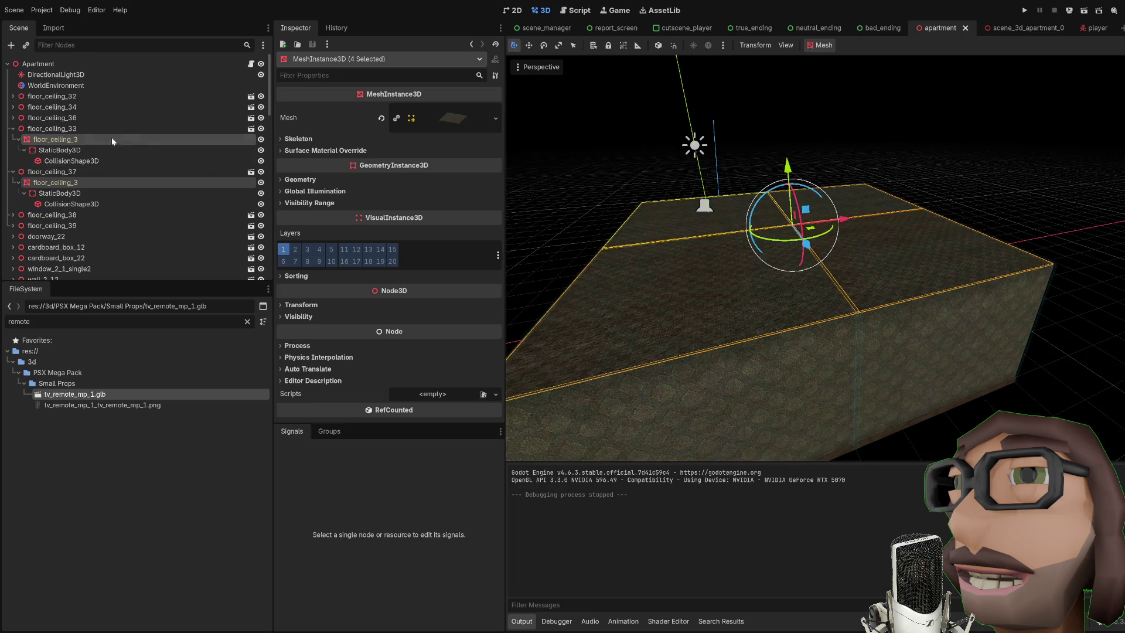
Hide floor_ceiling_33, 36, 37, 38 and 39, then view the open interior from above
click(90, 129)
click(260, 128)
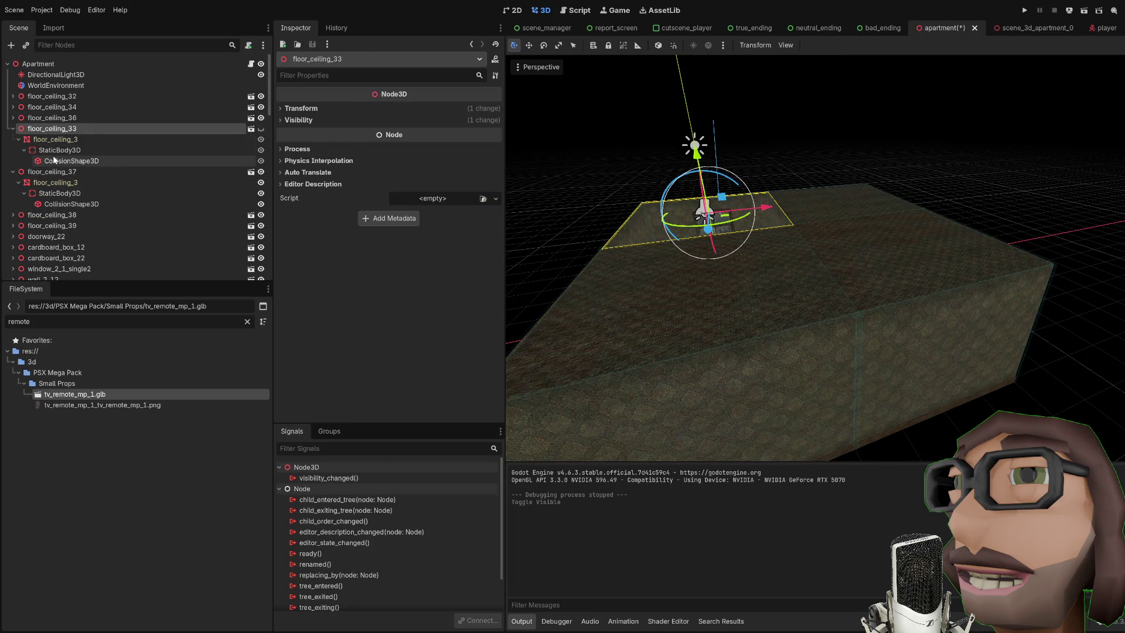
click(59, 121)
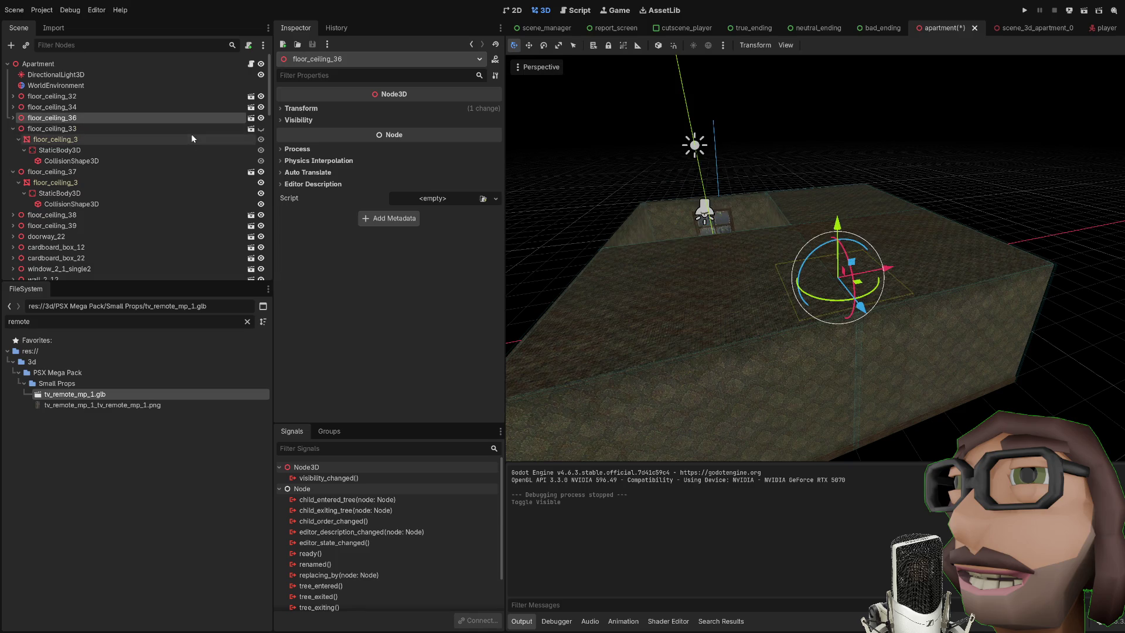
click(262, 117)
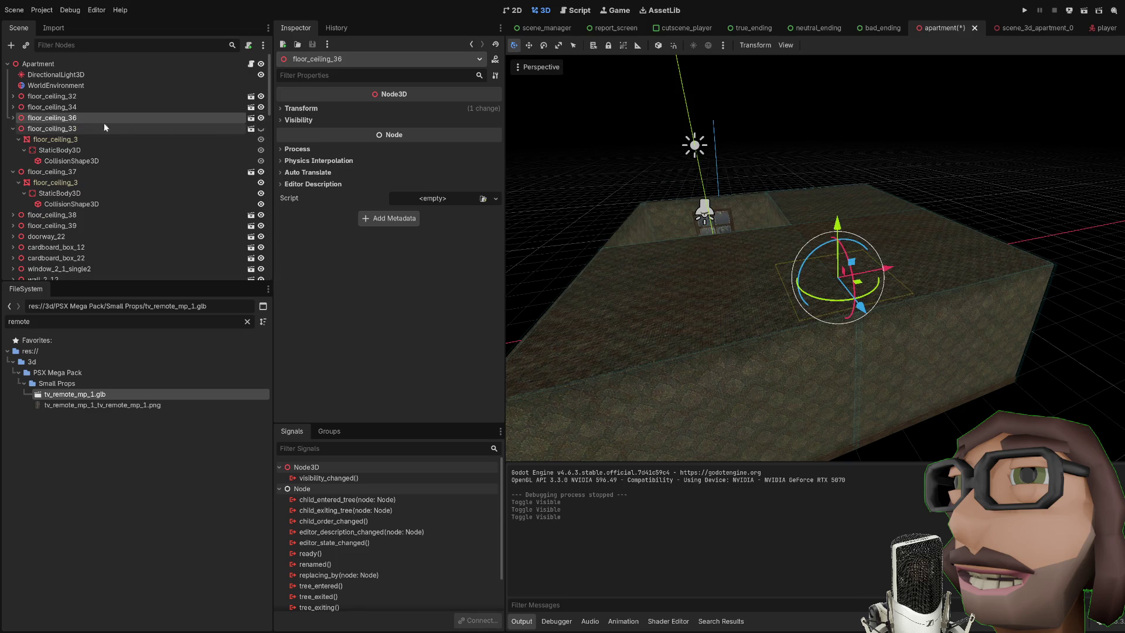
click(71, 172)
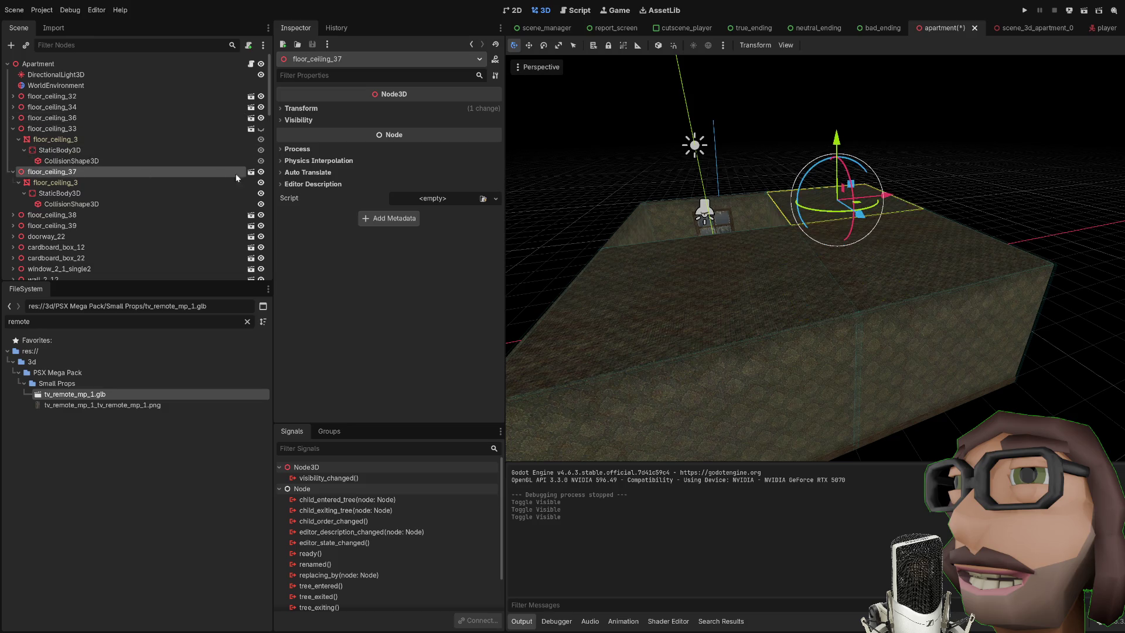
click(261, 172)
click(87, 215)
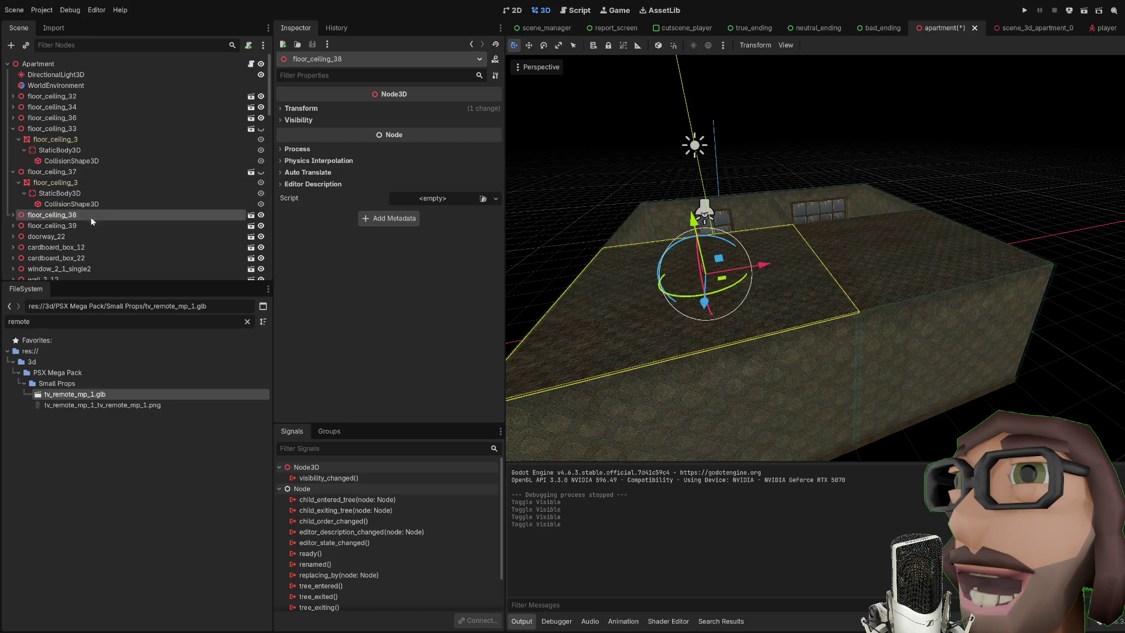
click(261, 215)
click(212, 227)
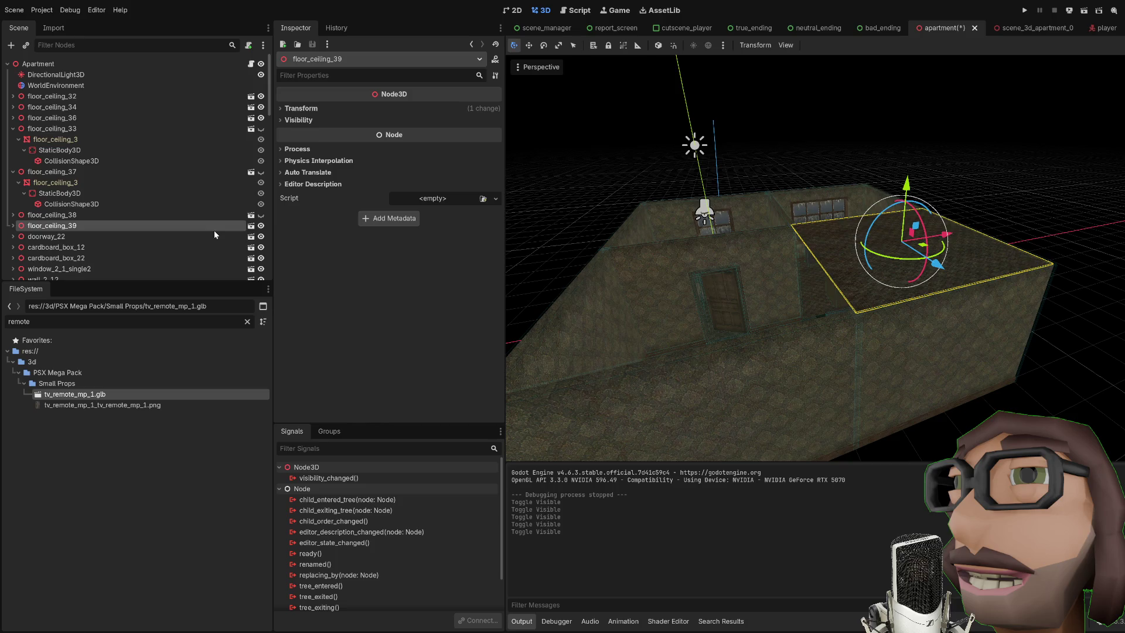
click(261, 226)
scroll(740, 257, up, 5)
click(1082, 222)
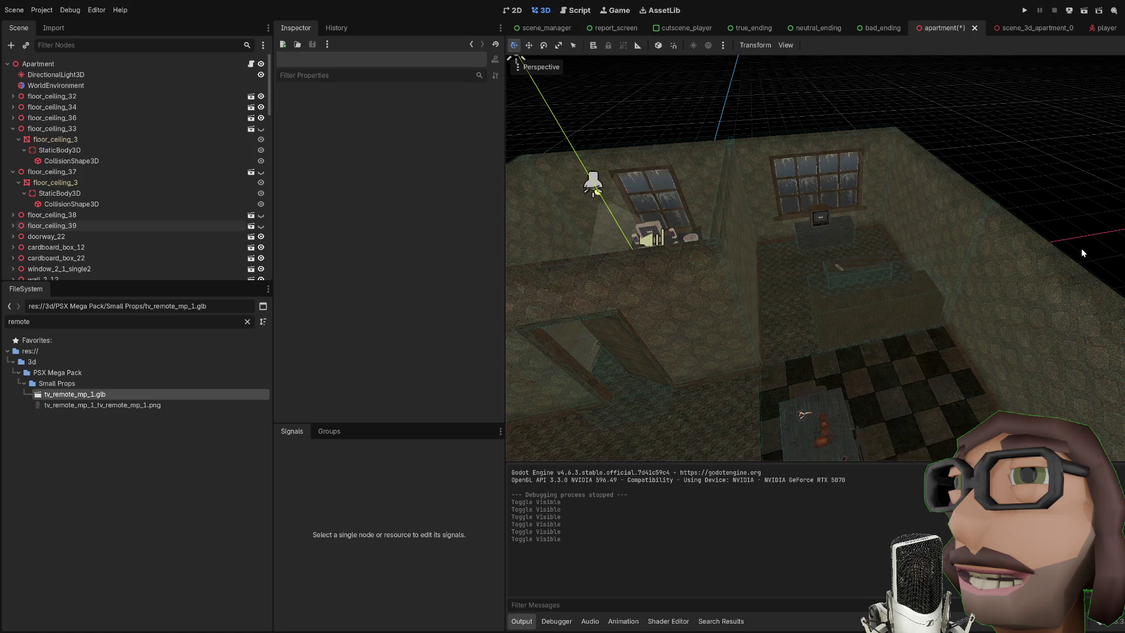
drag(860, 297, 768, 276)
Select and frame the ceiling_lamp_mp_1_1_on2 lamp
click(780, 230)
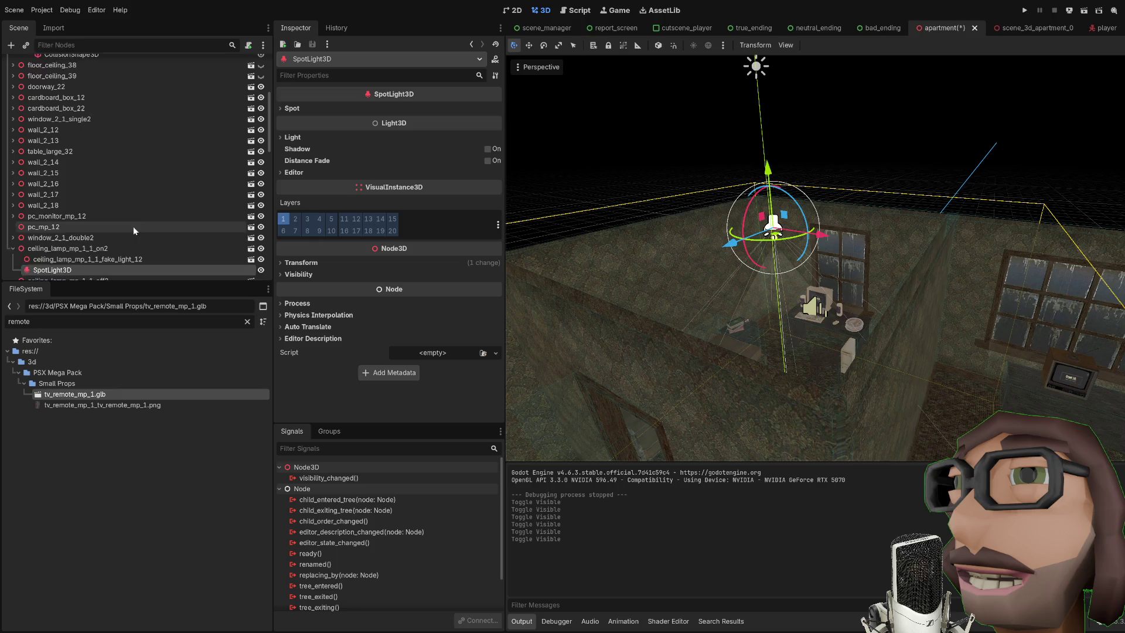
scroll(134, 230, down, 2)
double_click(117, 194)
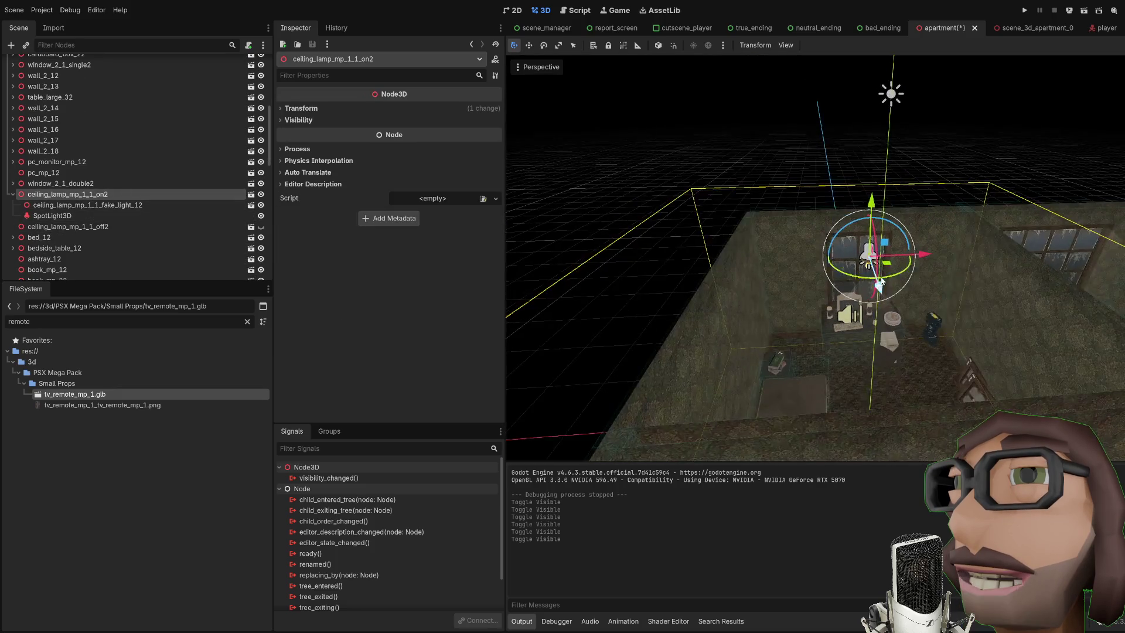
drag(881, 284, 837, 286)
Duplicate the lamp three times as on3, on4 and on5, moving each into another room
key(ctrl+d)
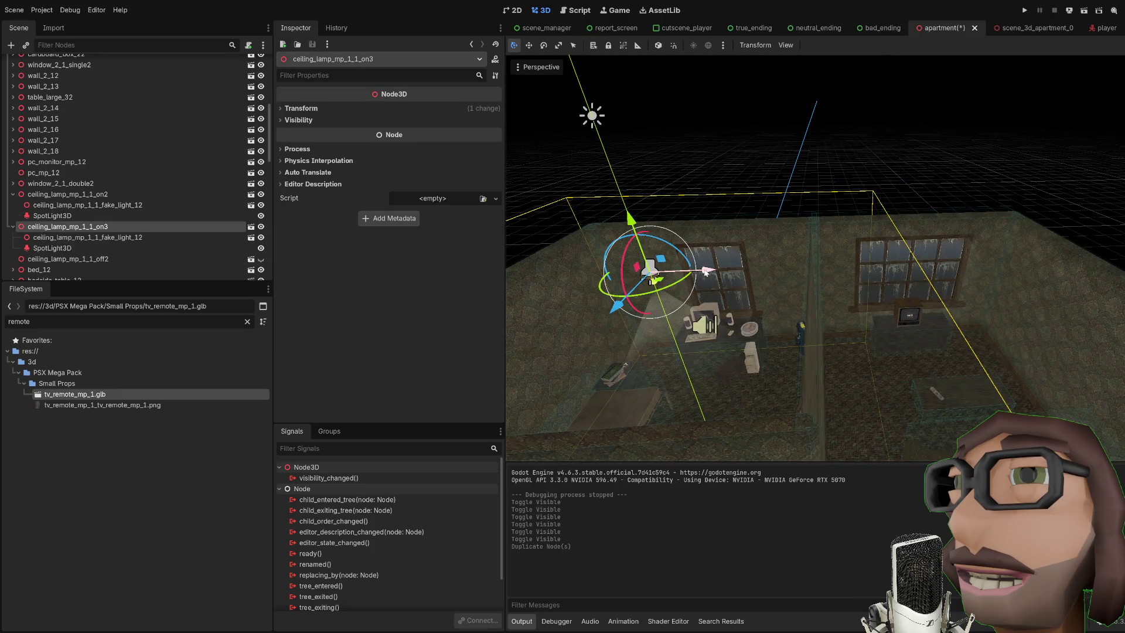
drag(707, 271, 979, 256)
key(f)
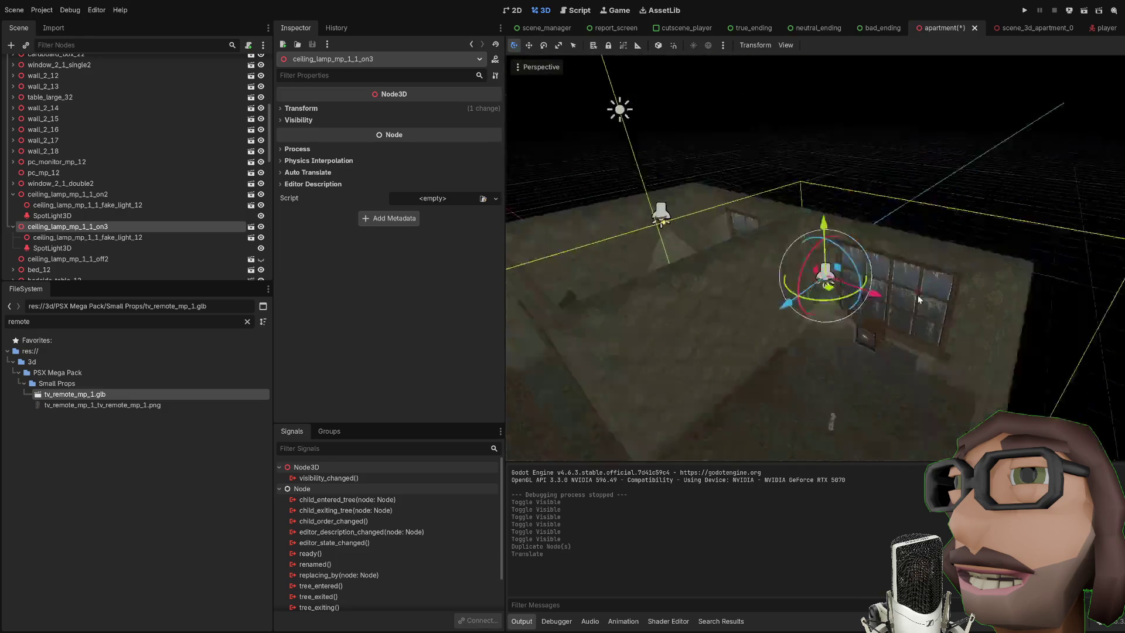
drag(918, 294, 933, 309)
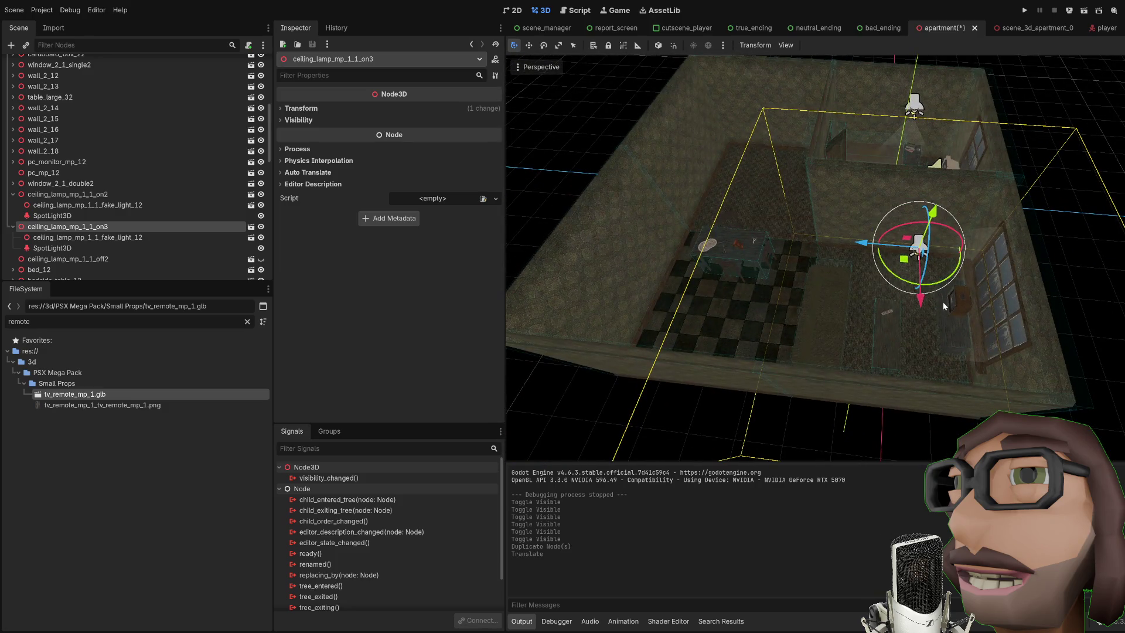
key(ctrl+d)
drag(873, 242, 621, 223)
key(f)
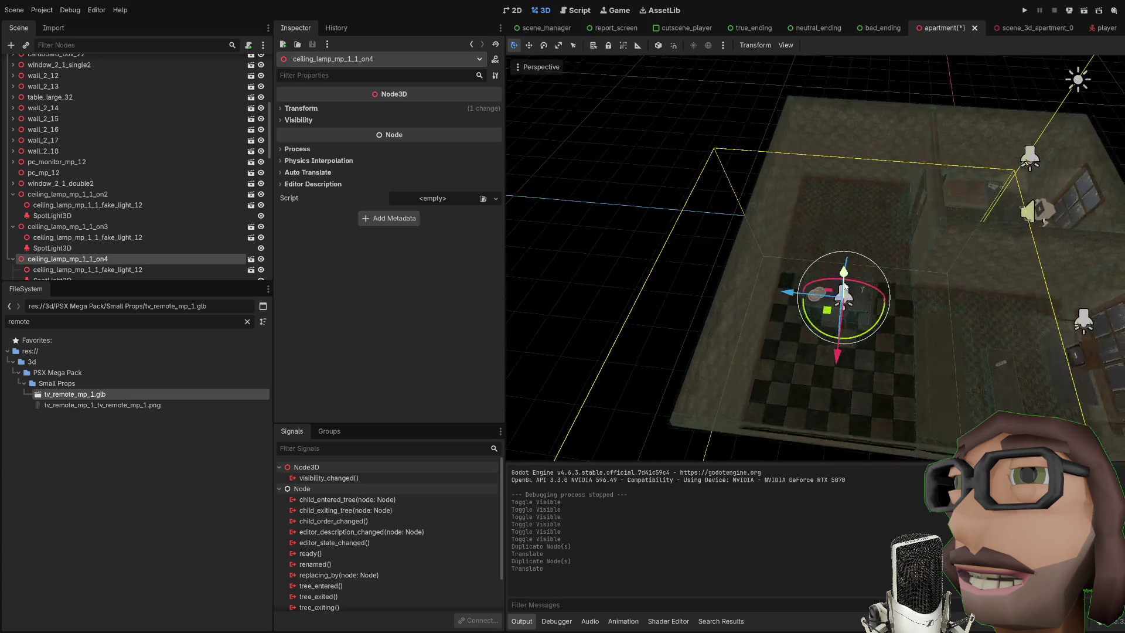
key(ctrl+d)
drag(823, 375, 837, 249)
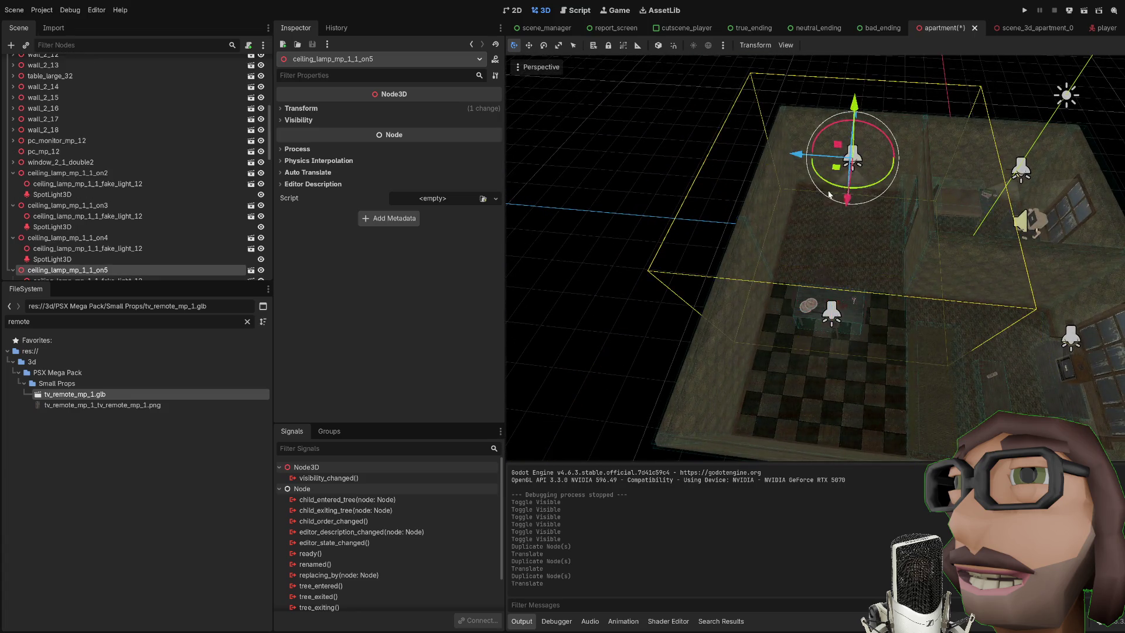
key(f)
mouse_move(864, 327)
mouse_down()
mouse_move(866, 313)
mouse_move(989, 246)
mouse_move(910, 268)
mouse_move(947, 226)
mouse_move(927, 255)
mouse_move(938, 277)
mouse_move(878, 283)
mouse_up()
Collapse the on2, on3 and on4 lamp entries in the Scene dock
scroll(937, 264, up, 3)
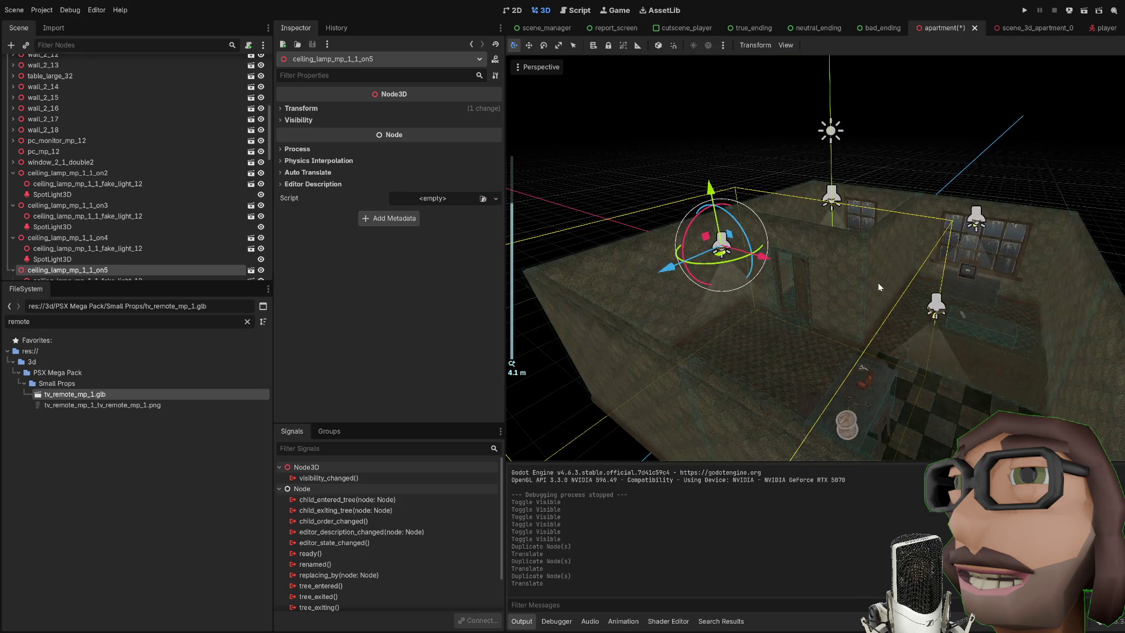
click(13, 173)
click(13, 183)
click(13, 195)
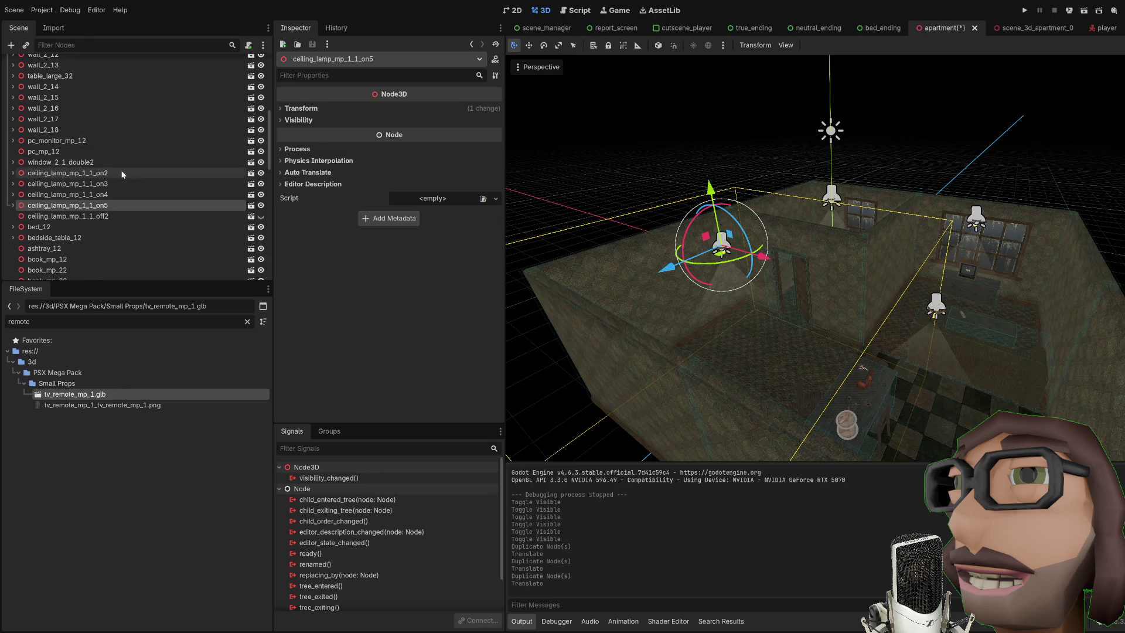
scroll(89, 142, up, 10)
Select the Apartment root node and check its Off Lights array and the on2/on3 lamps
click(13, 129)
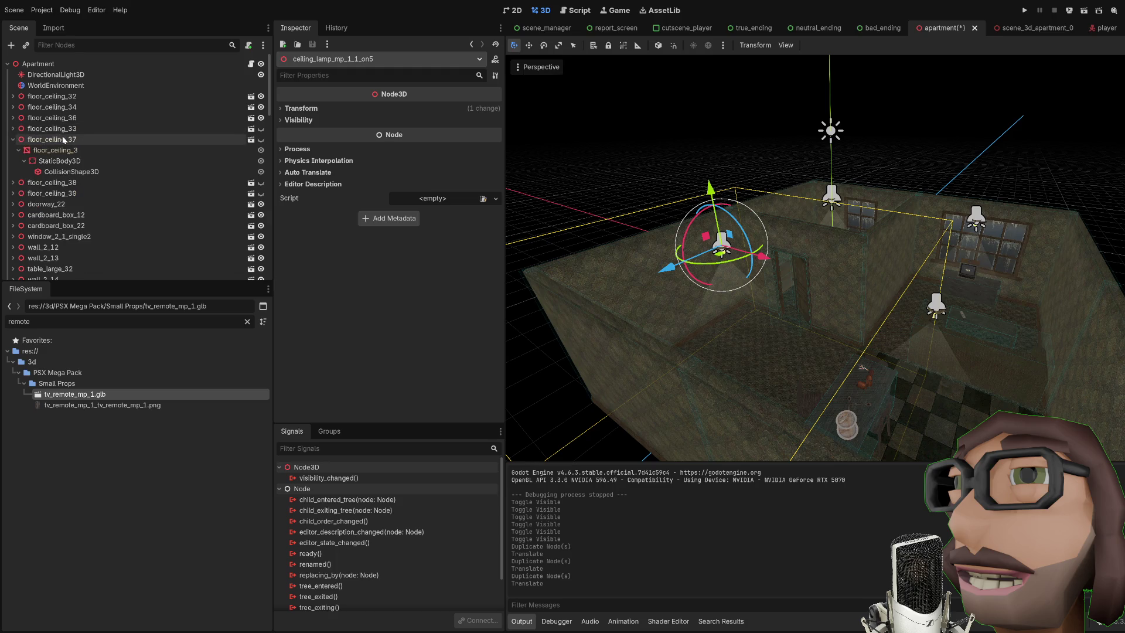
click(38, 63)
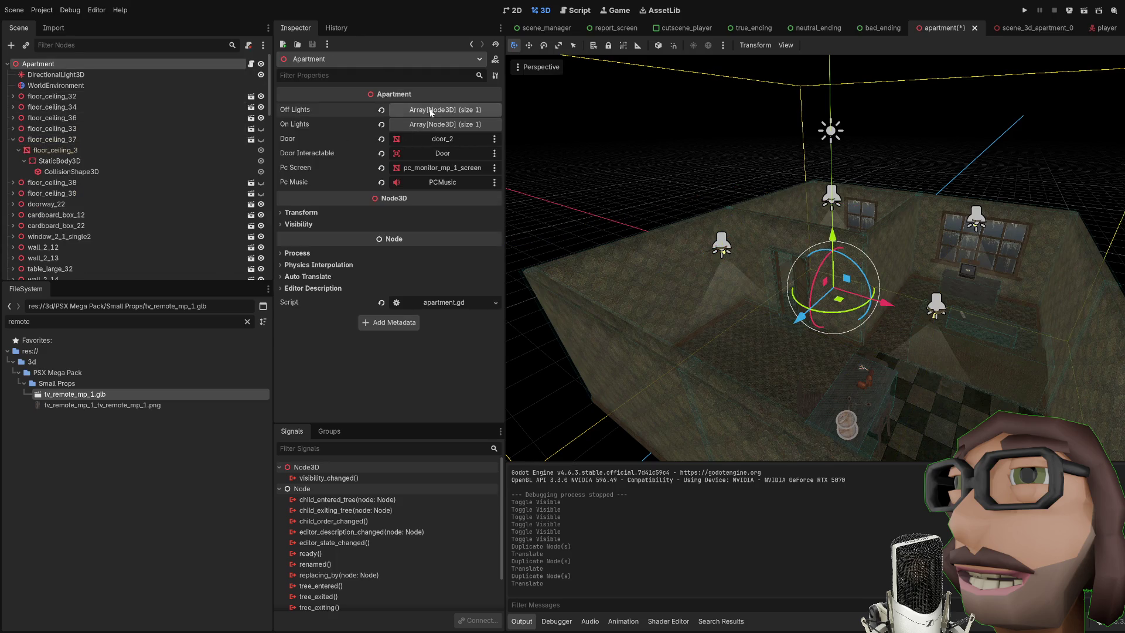
click(437, 110)
scroll(91, 190, down, 5)
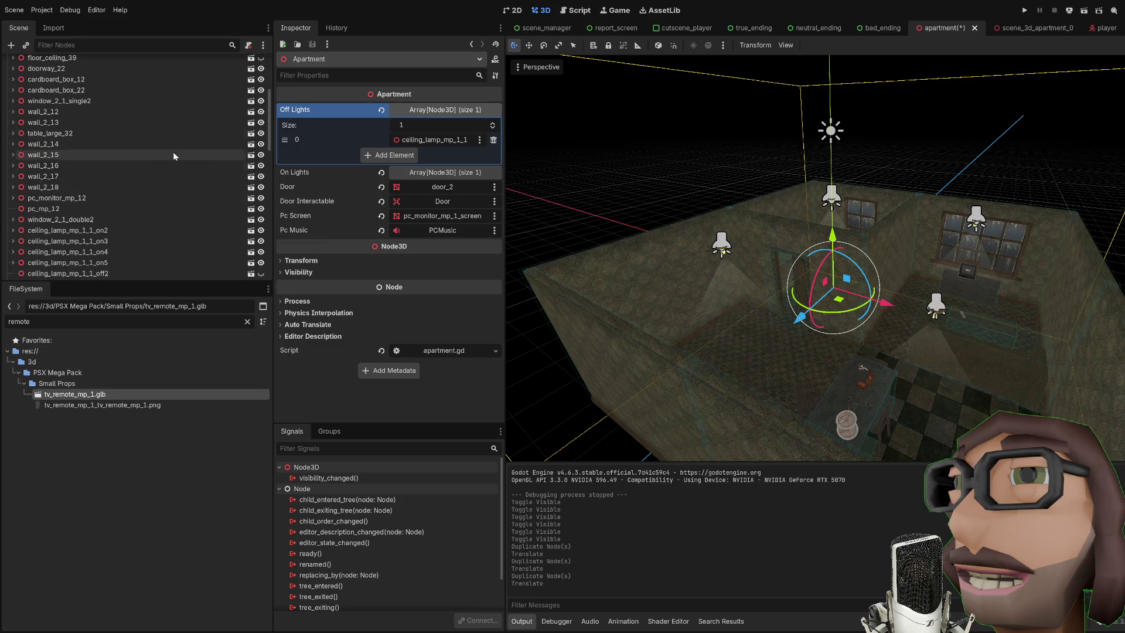
click(433, 109)
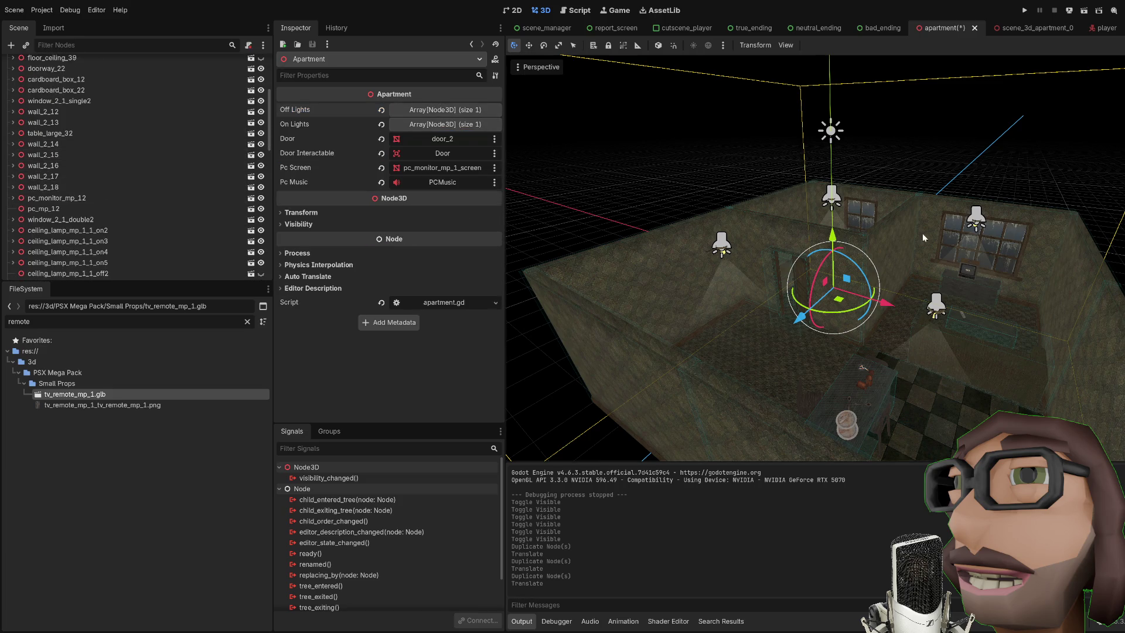
drag(923, 237, 1025, 252)
scroll(81, 187, down, 2)
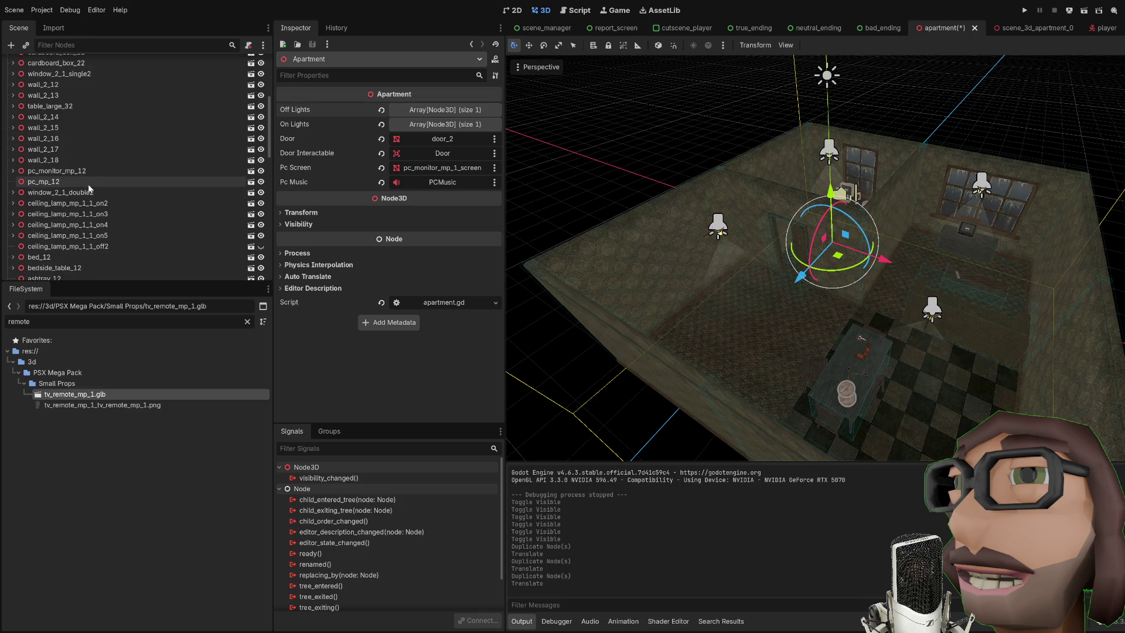
click(78, 186)
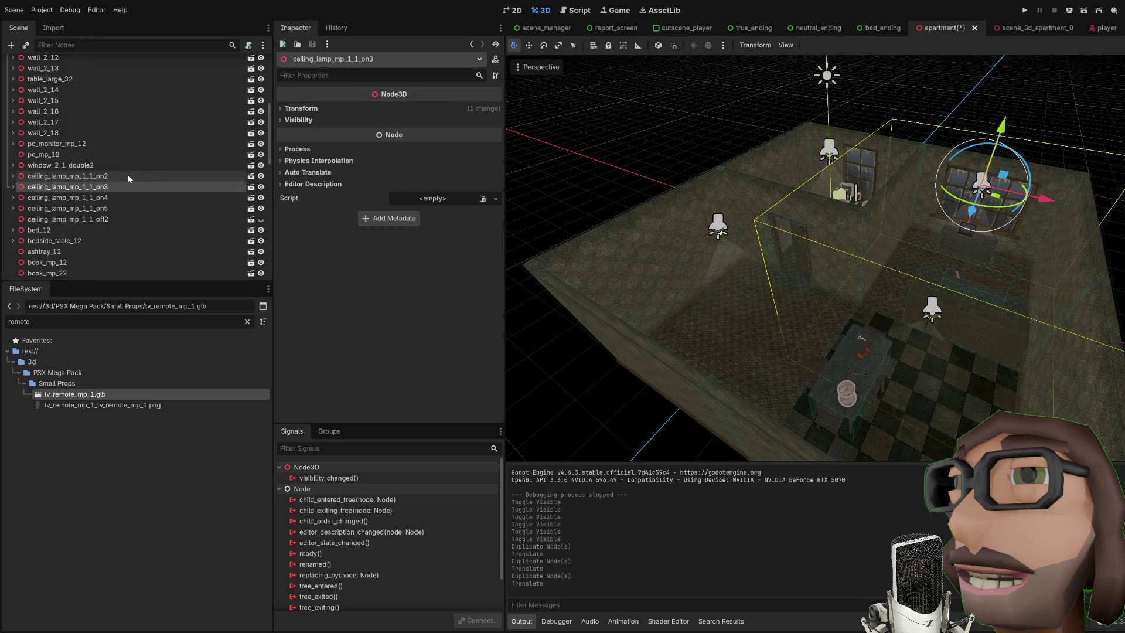
click(81, 177)
click(38, 64)
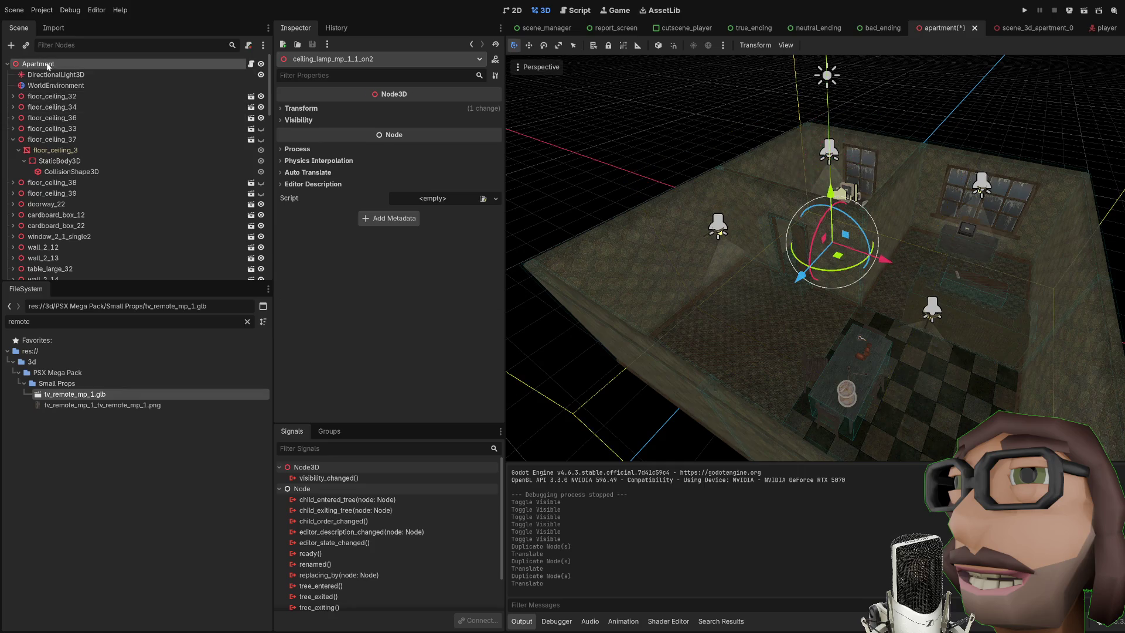
scroll(117, 176, down, 5)
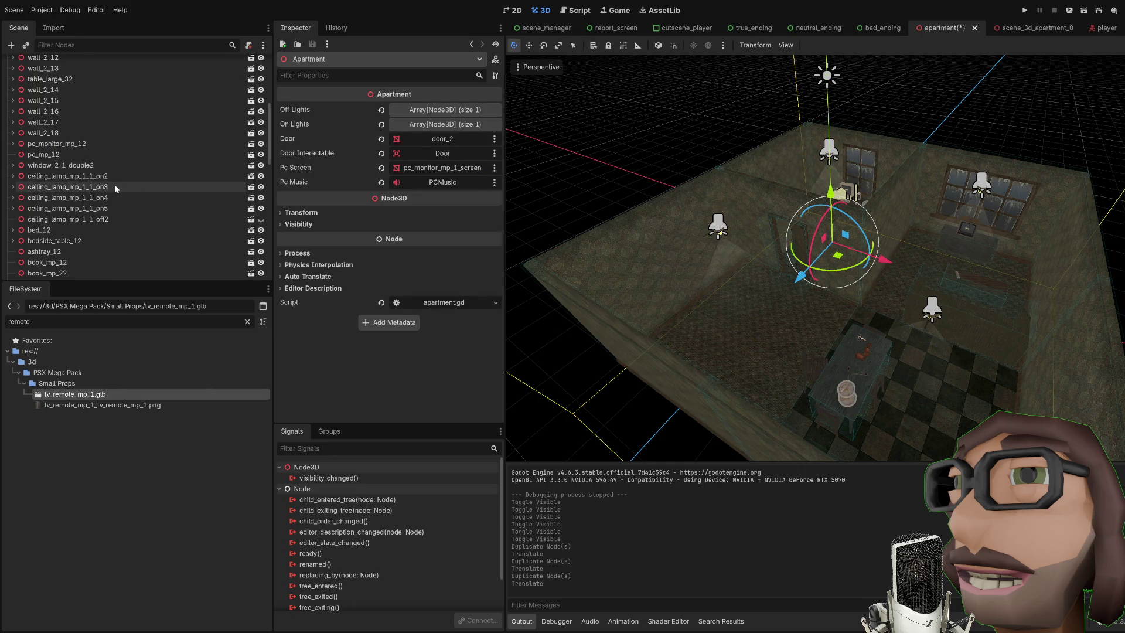
click(418, 114)
click(424, 112)
Add lamps on3 and on4 to the Apartment's On Lights array, widening the Inspector
click(426, 125)
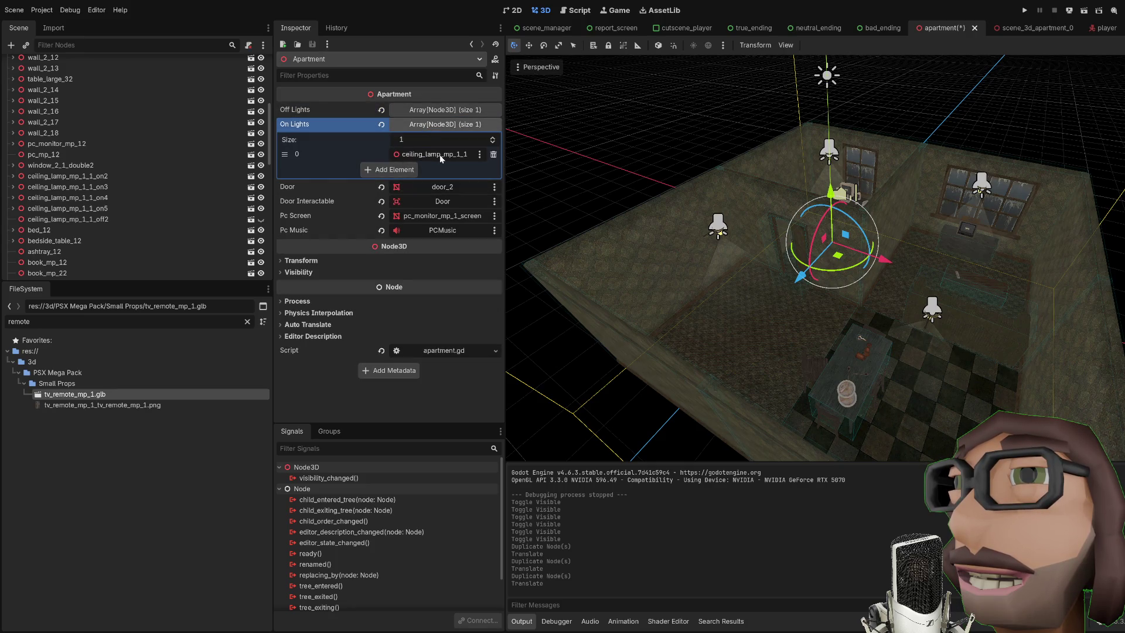
drag(508, 156, 693, 156)
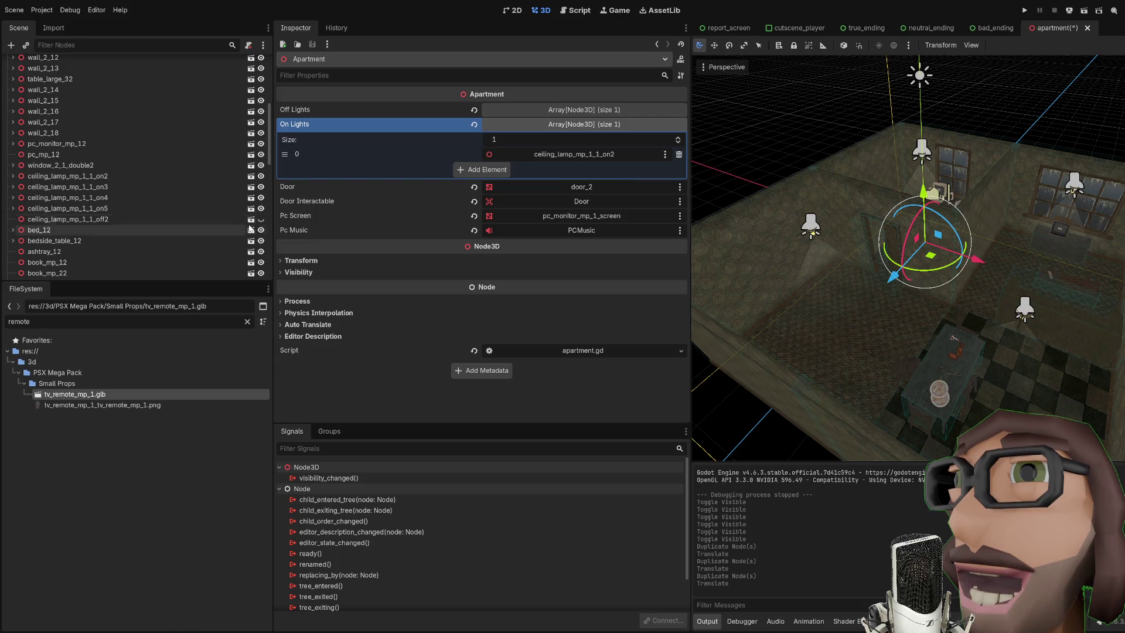
mouse_move(153, 187)
mouse_down()
mouse_move(404, 186)
mouse_move(482, 171)
mouse_up()
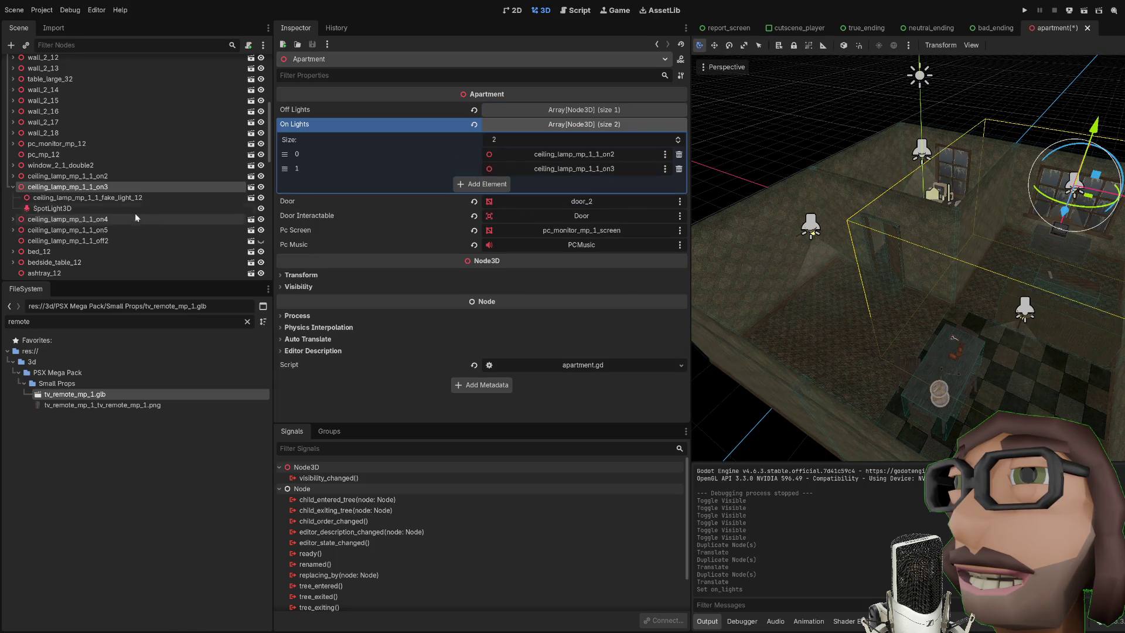
mouse_move(82, 220)
mouse_down()
mouse_move(363, 210)
mouse_move(478, 189)
mouse_move(117, 228)
mouse_move(495, 206)
mouse_move(483, 202)
mouse_up()
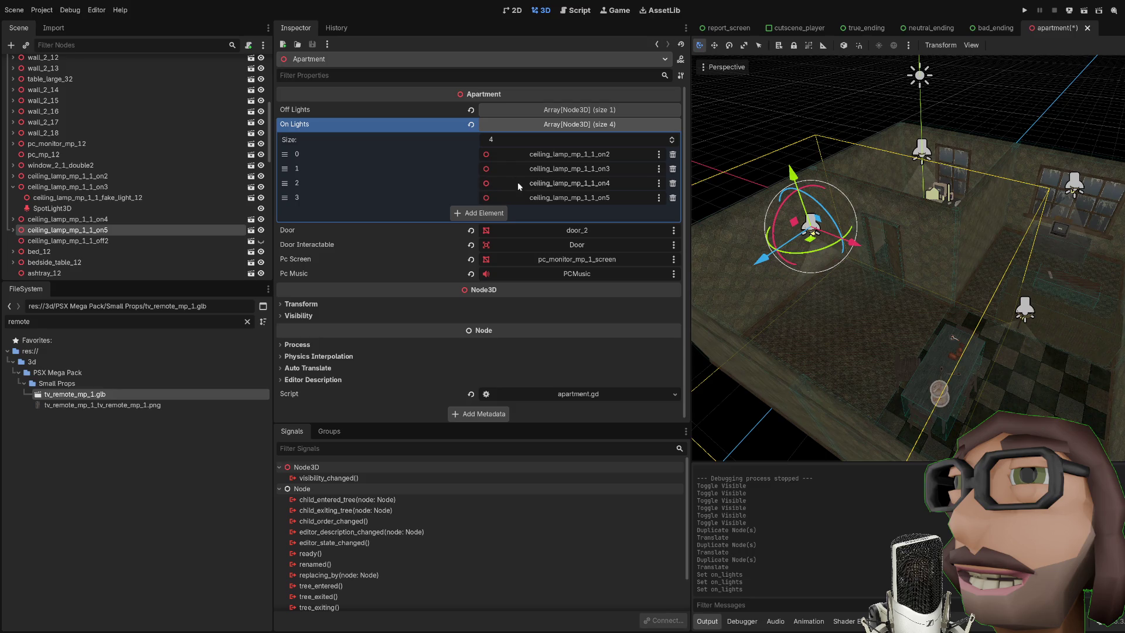
click(13, 186)
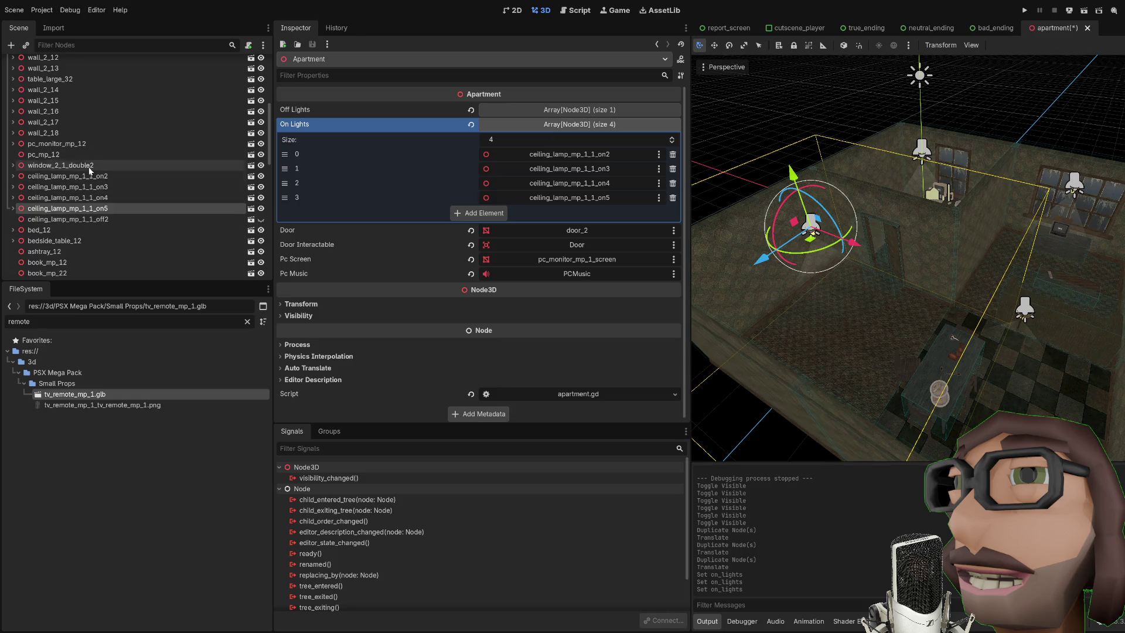
Duplicate the off2 lamp into off3, off4 and off5, shifting each along an axis to the other lamp spots
click(68, 218)
key(ctrl+d)
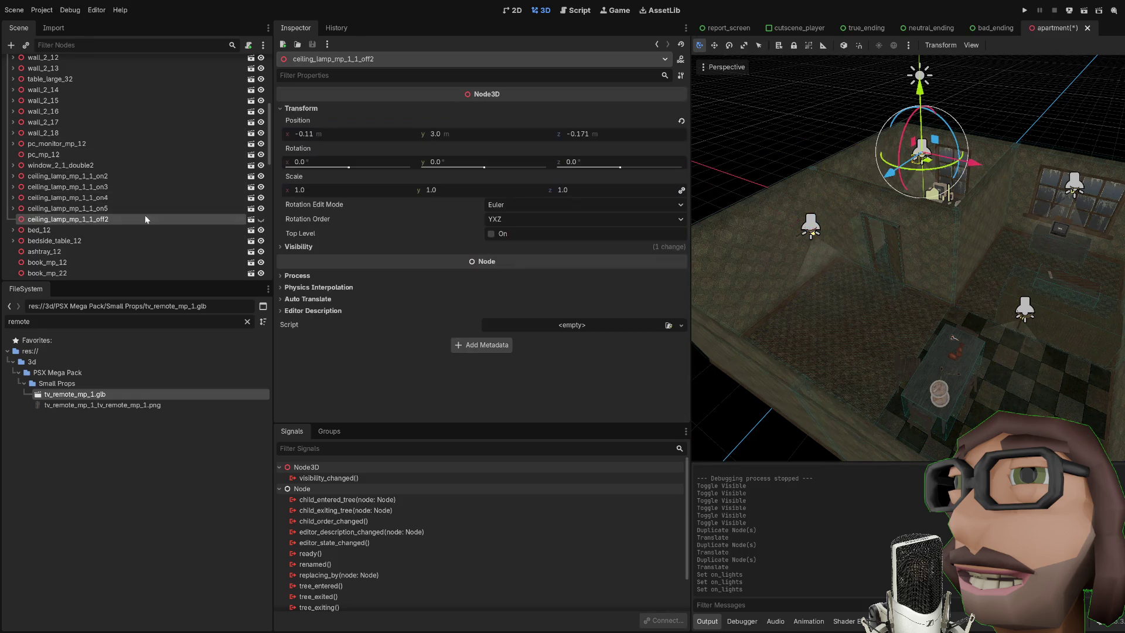
key(g)
key(x)
key(Return)
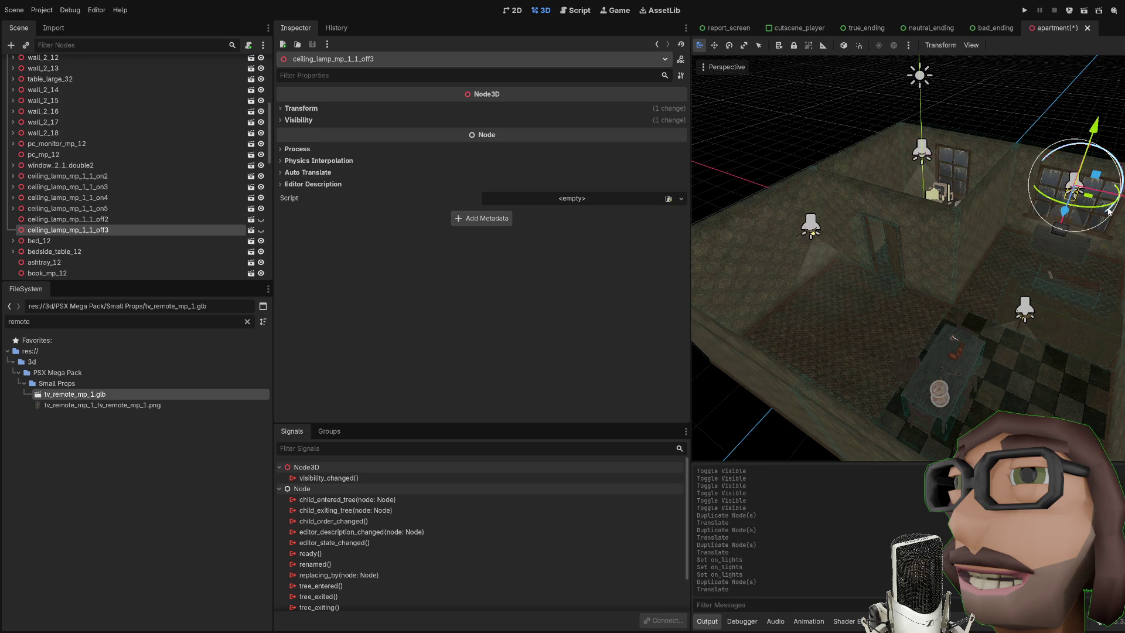
key(ctrl+d)
key(g)
key(z)
key(Return)
key(ctrl+d)
key(g)
key(z)
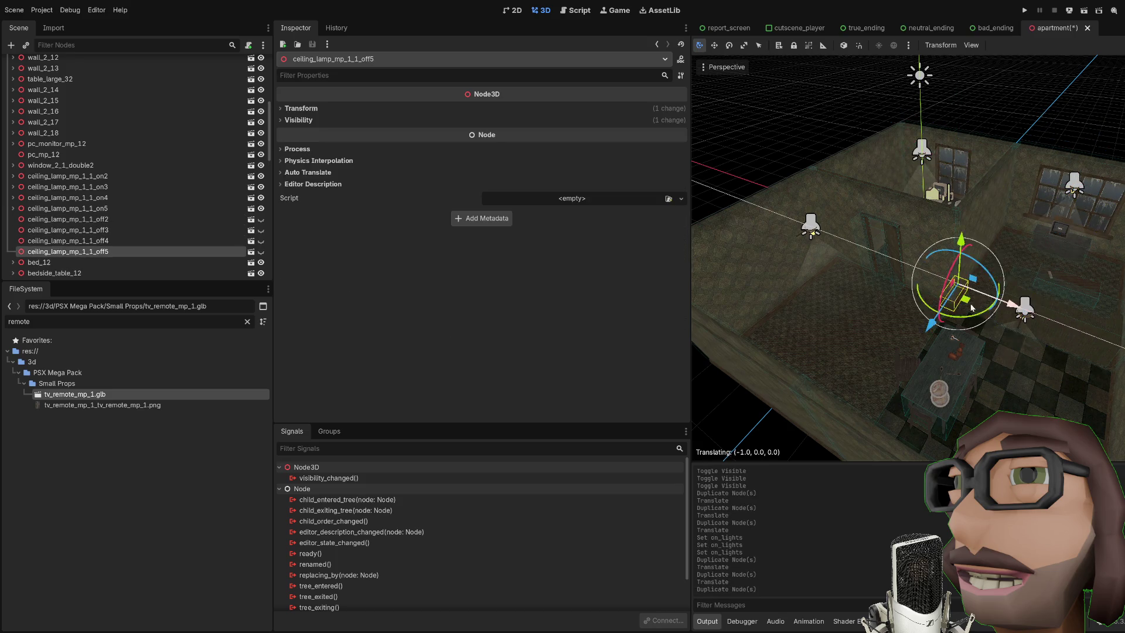
key(Return)
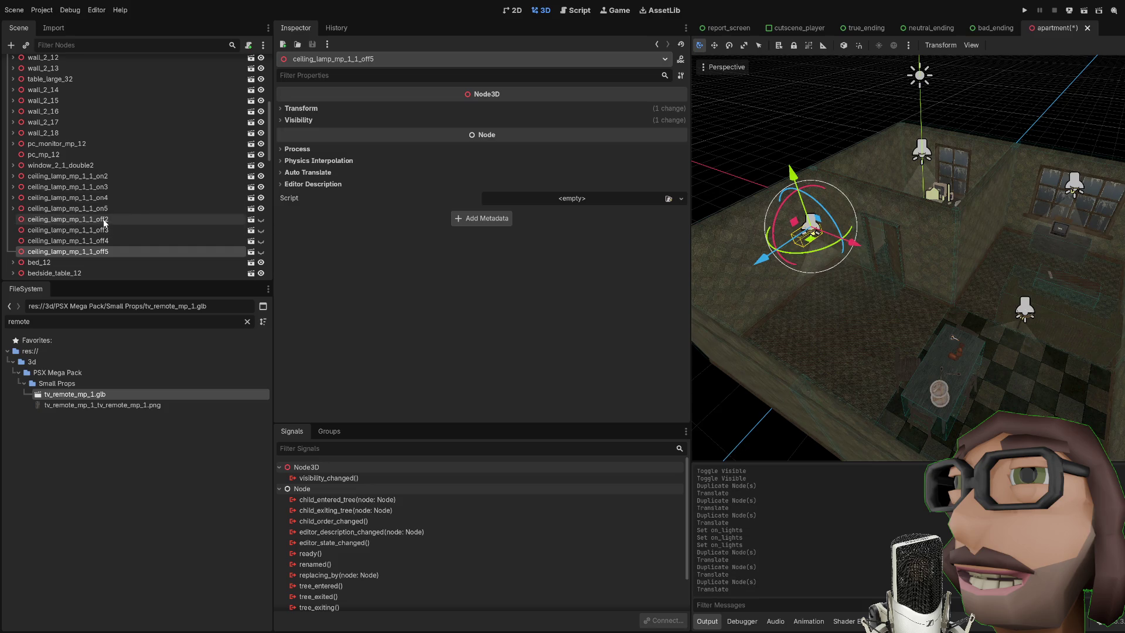
Add off3 and off4 to the Apartment's Off Lights array, then save and run the game
click(104, 220)
scroll(176, 147, up, 6)
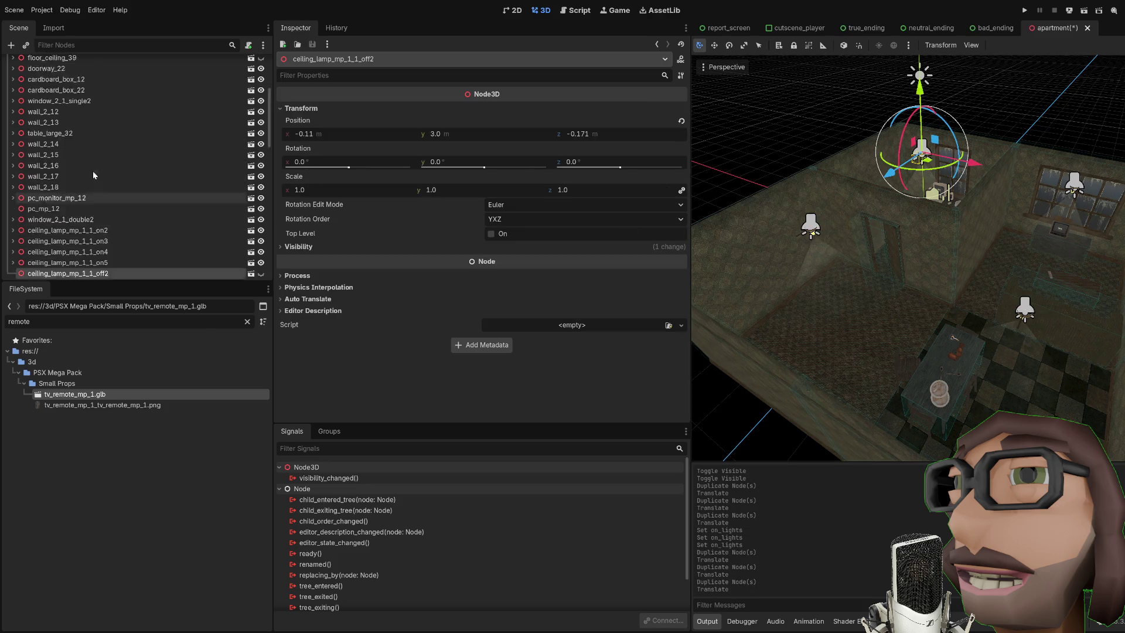
click(58, 64)
scroll(88, 147, down, 5)
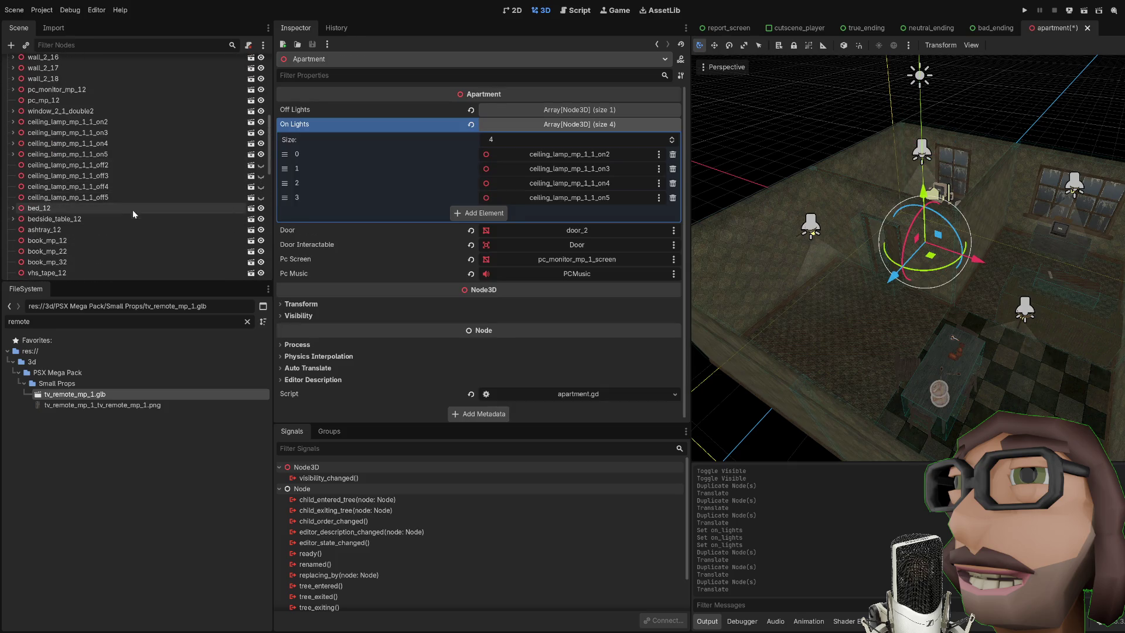
click(572, 111)
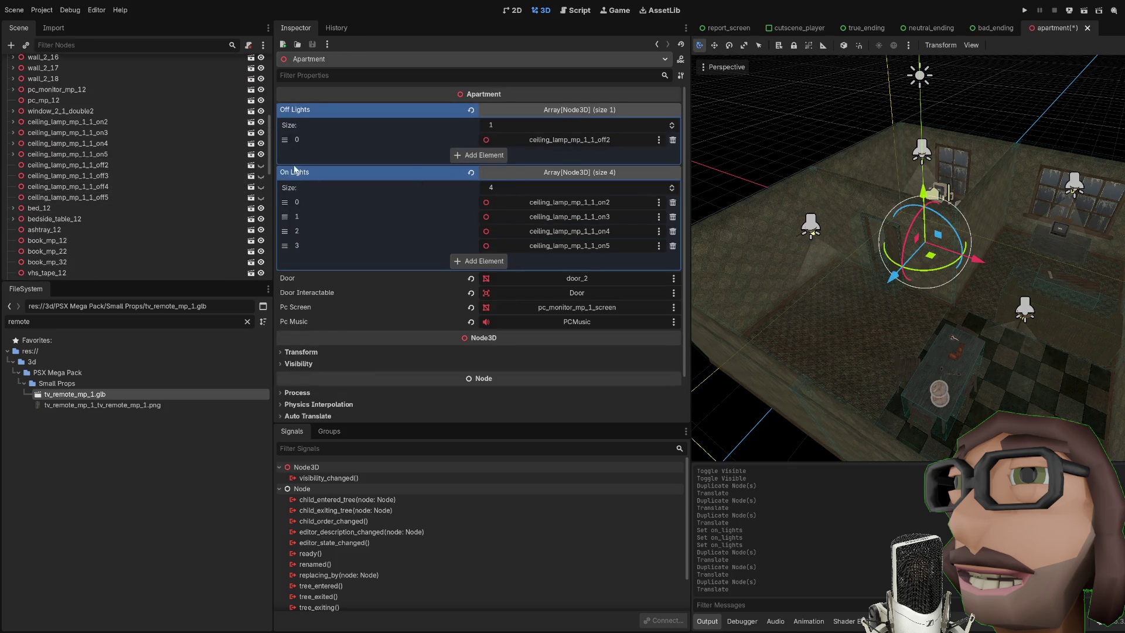
drag(91, 177, 468, 156)
mouse_move(126, 192)
mouse_down()
mouse_move(466, 171)
mouse_move(118, 196)
mouse_move(469, 193)
mouse_up()
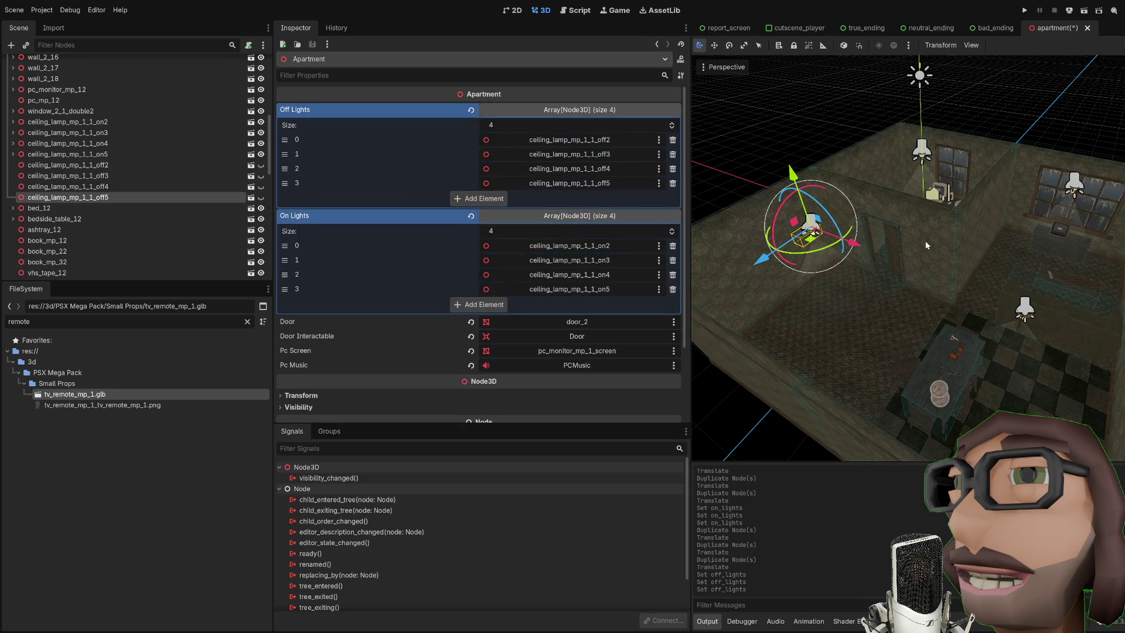
key(F5)
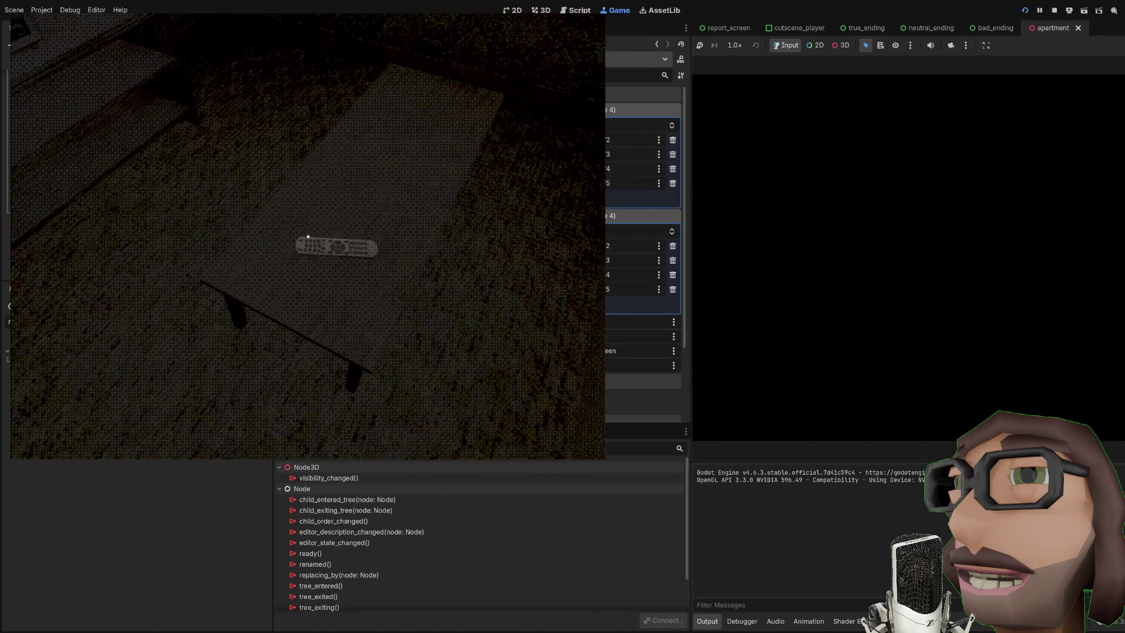
Walk through the apartment in first person, viewing the TV close-up, then stop with F8
key(e)
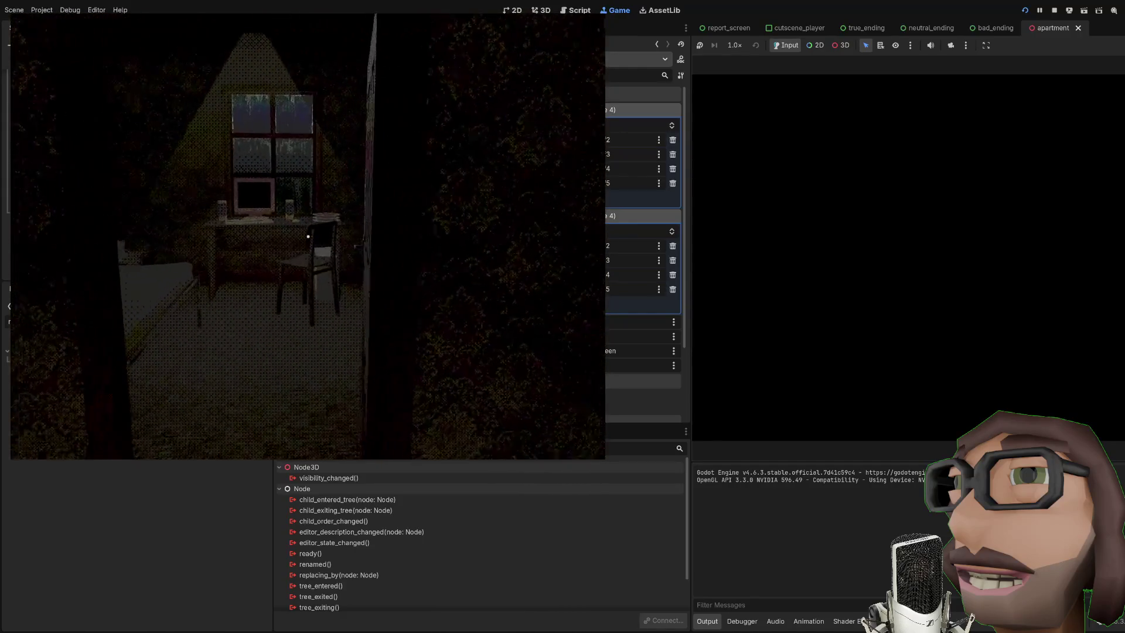
key(w)
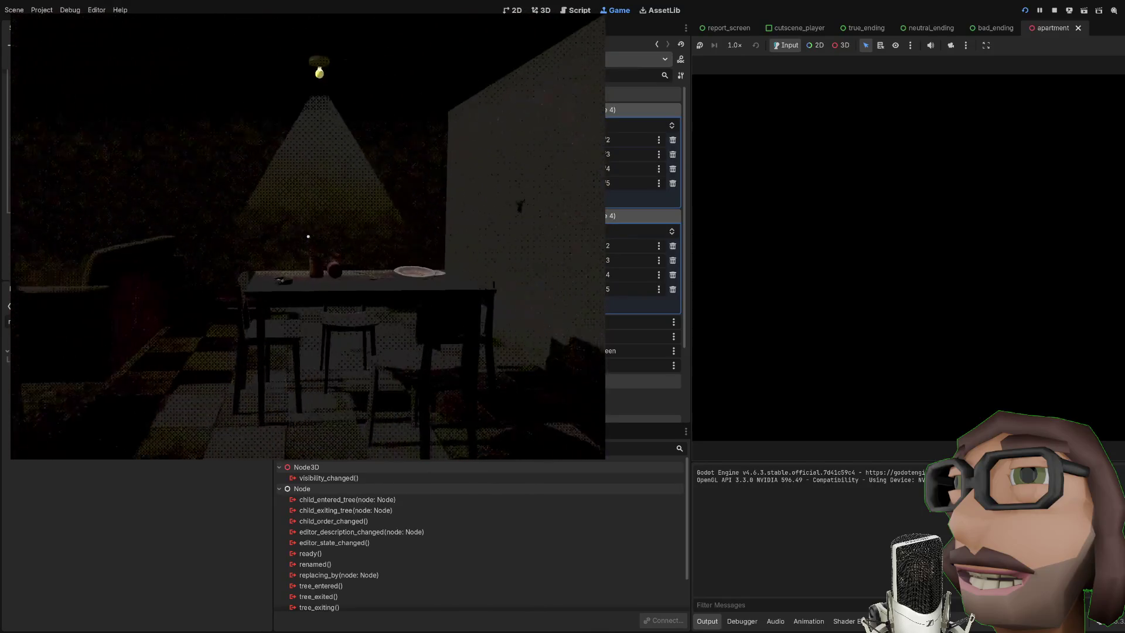
key(w)
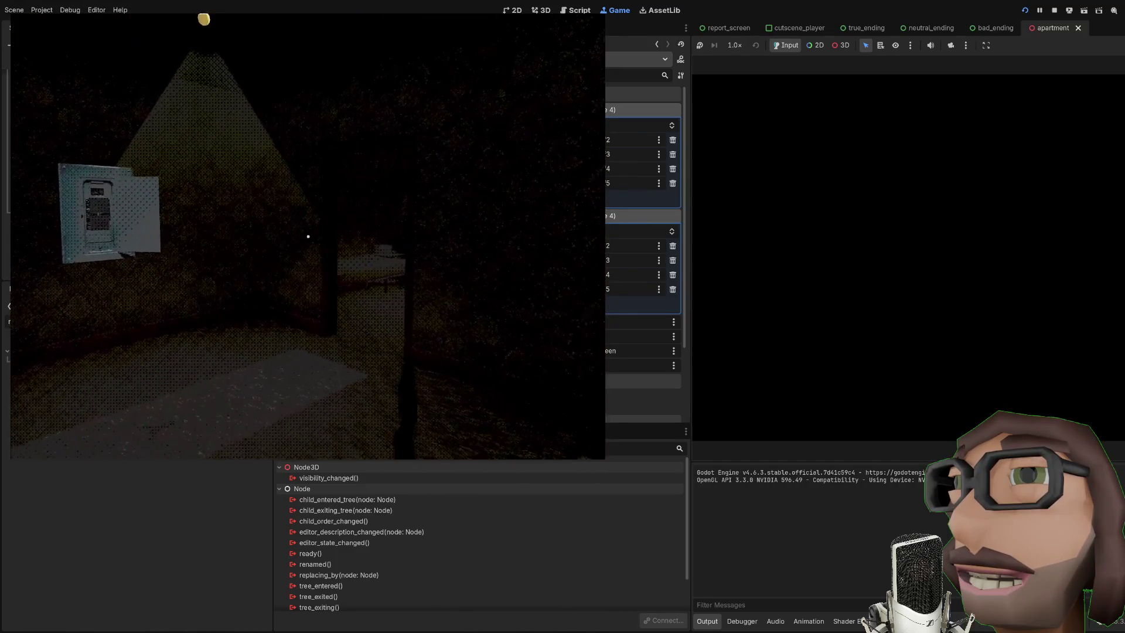
key(F8)
scroll(158, 135, up, 5)
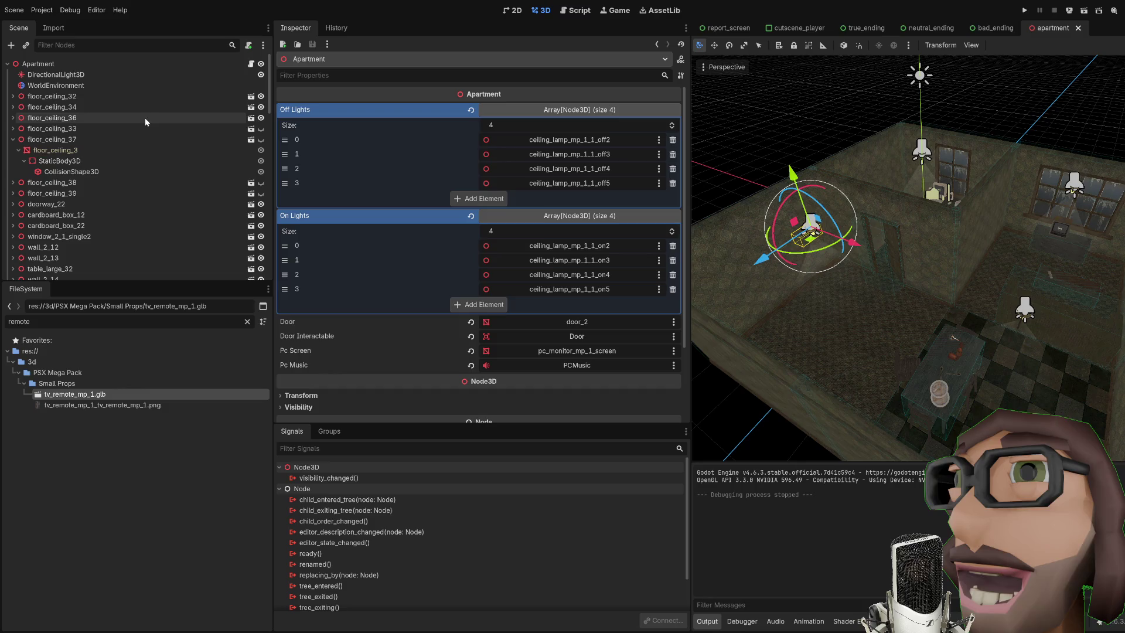
Lower the DirectionalLight3D energy from 0.2 to 0.1 and run the game again
click(69, 78)
click(514, 177)
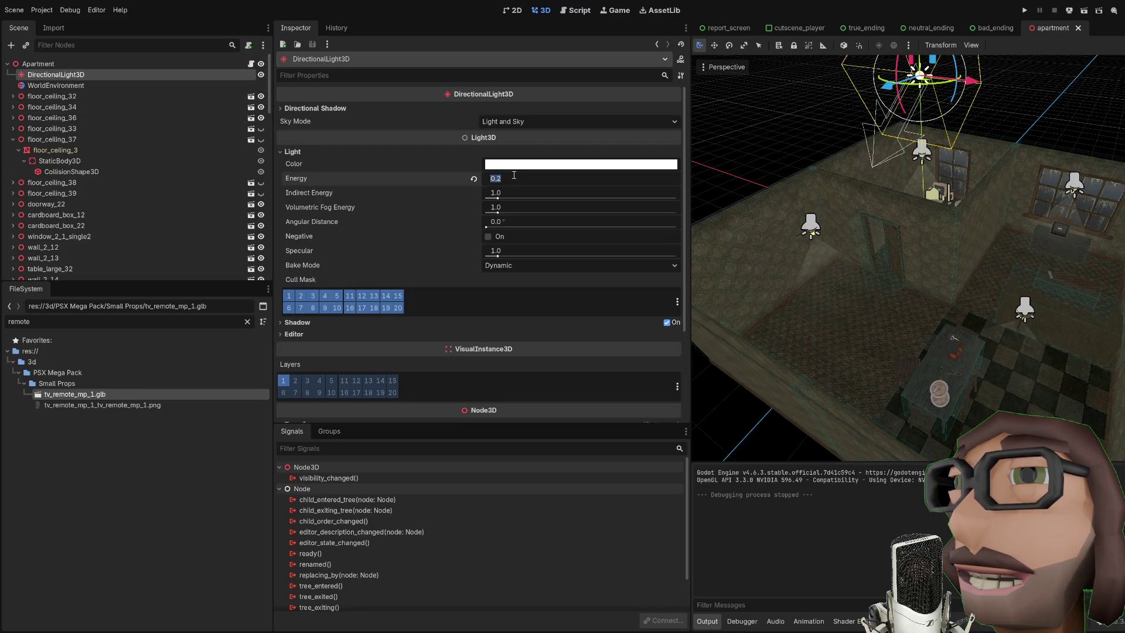
text(0.1)
key(Return)
key(F5)
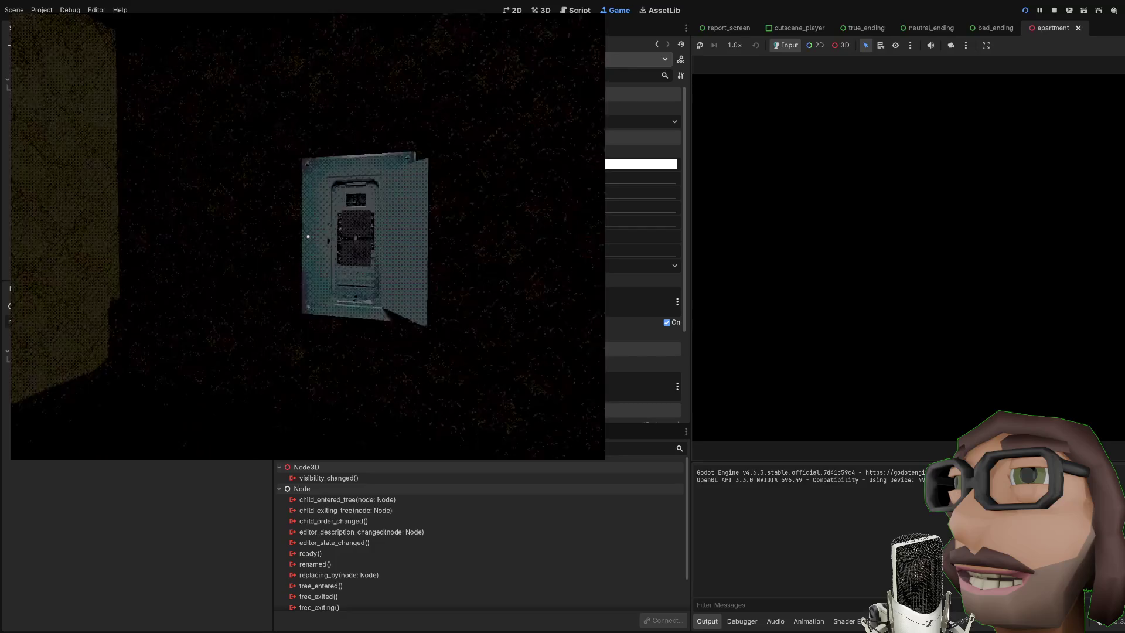
In the playtest, walk to the electrical panel and switch the apartment lamps on
key(w)
key(e)
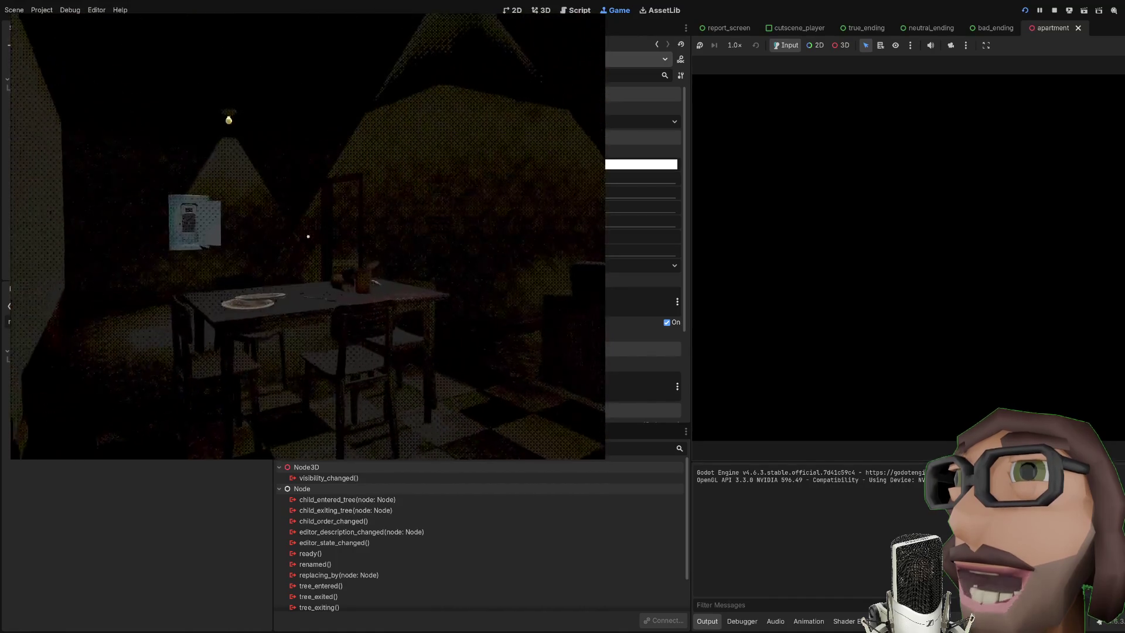
key(w)
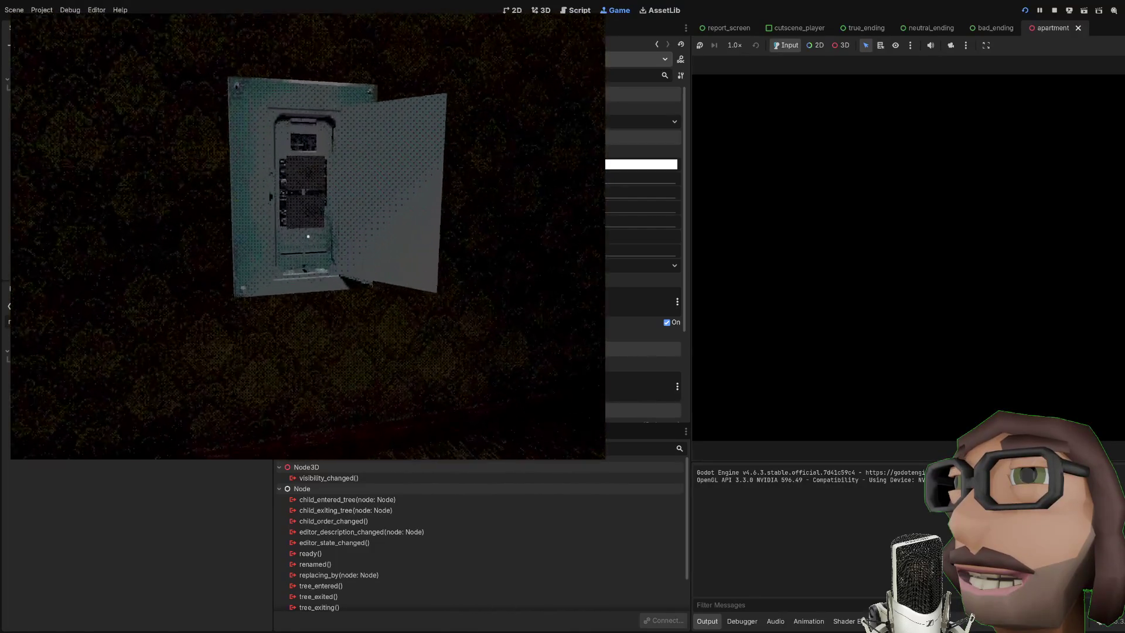
key(e)
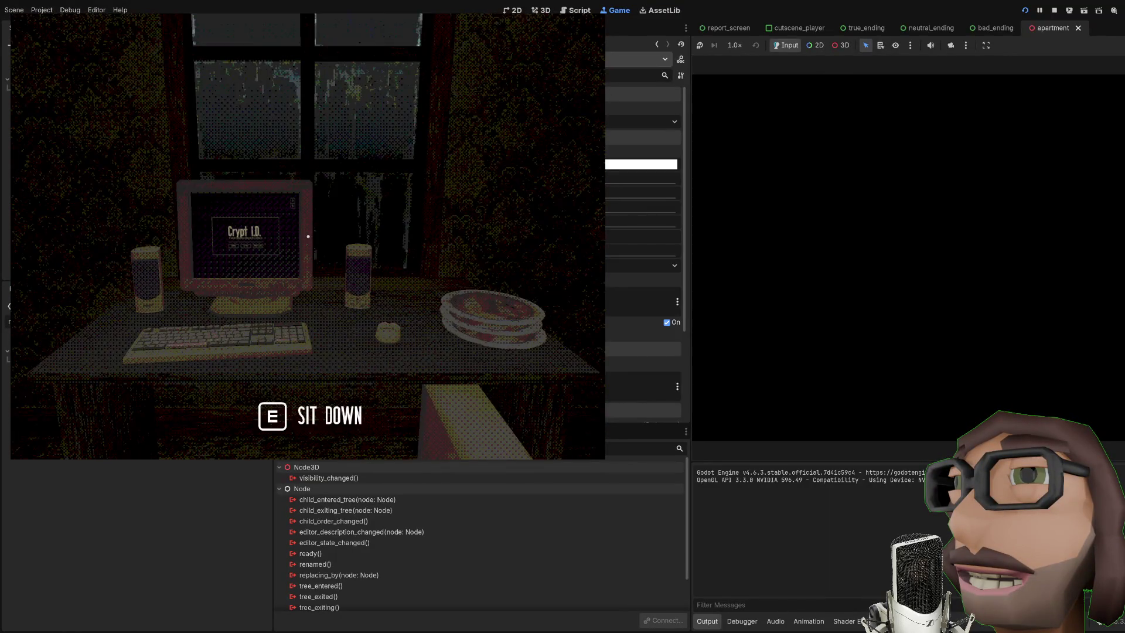
Walk to the desk computer and sit down to bring up the Crypt I.D. title screen
key(w)
key(e)
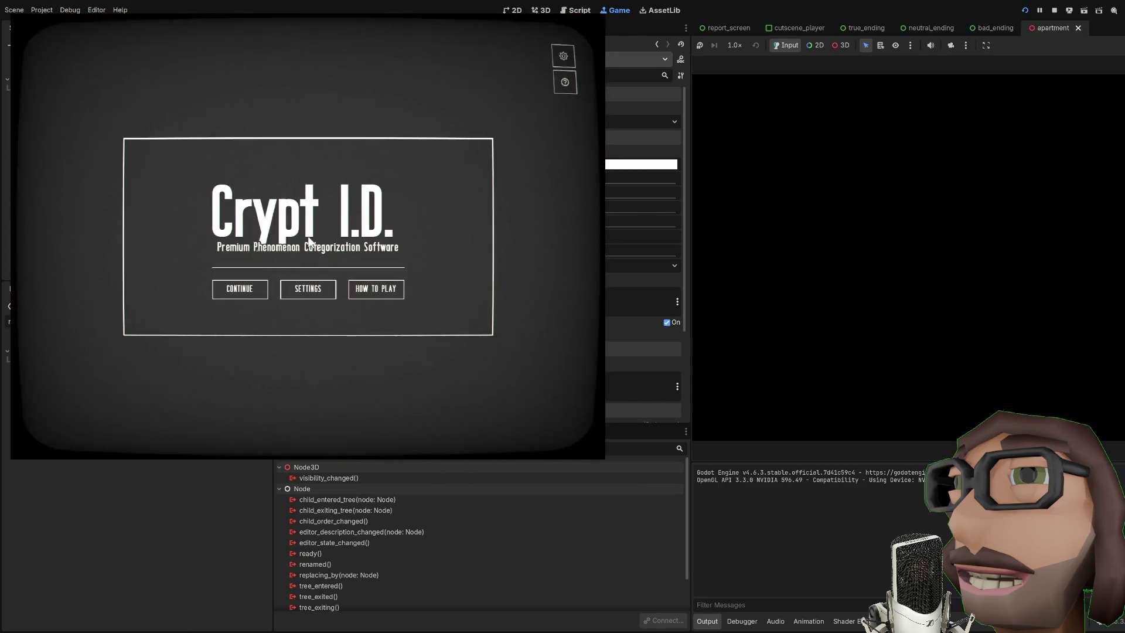